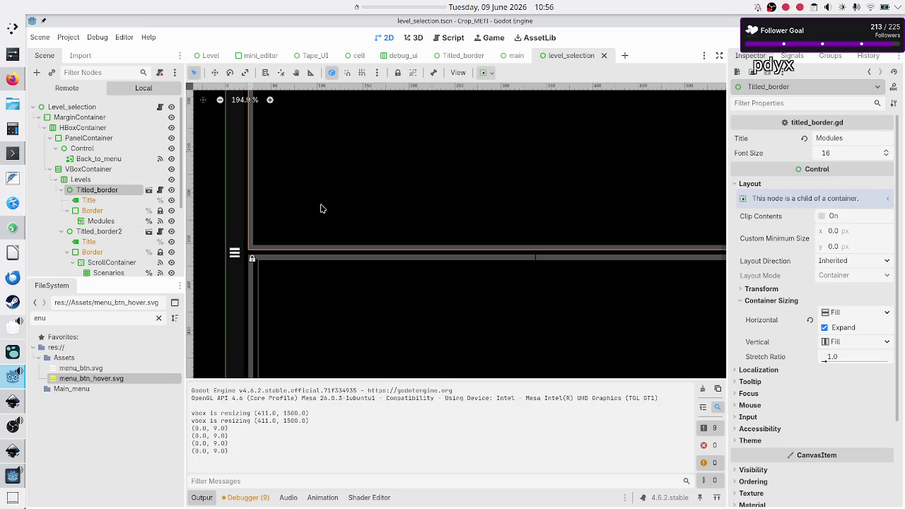
Step: Test-run the game and try the Basic tape operations Tutorial and Normal scenarios, then close it
scroll(320, 208, "up", 5)
scroll(320, 209, "down", 4)
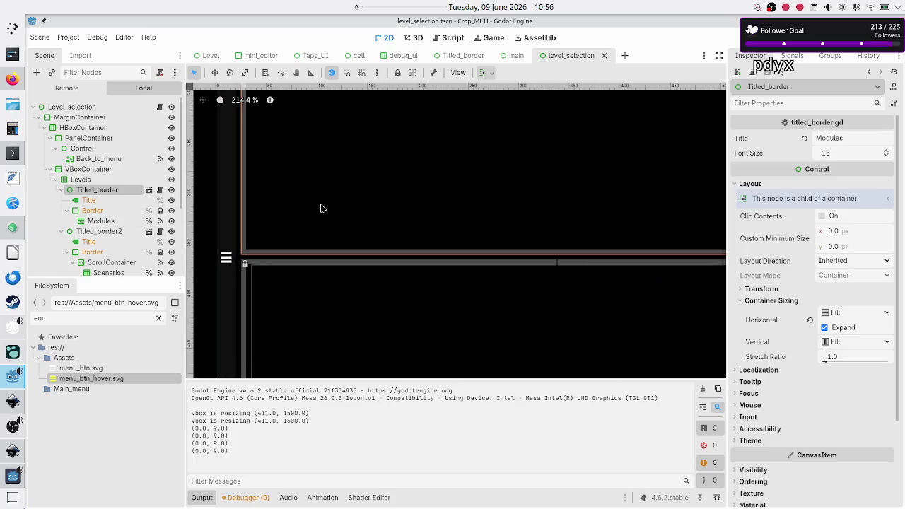
scroll(321, 209, "up", 5)
scroll(320, 209, "down", 3)
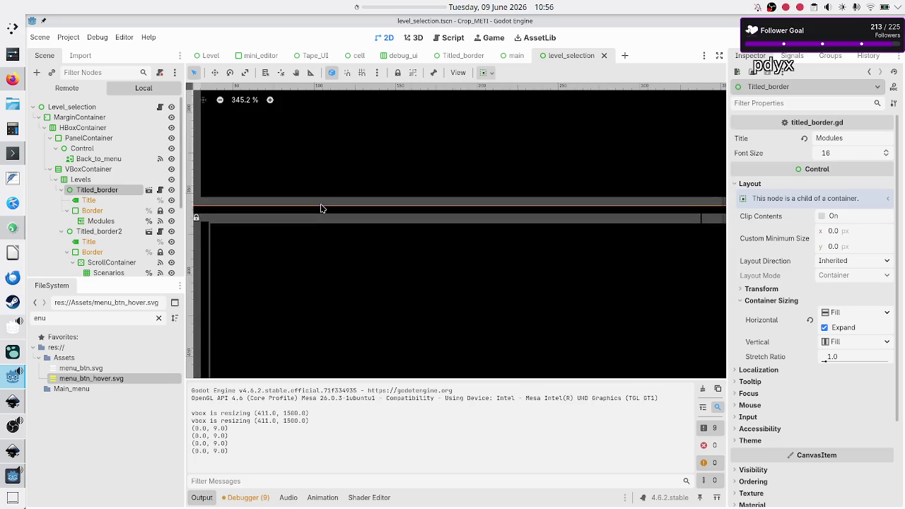
scroll(321, 209, "left", 5)
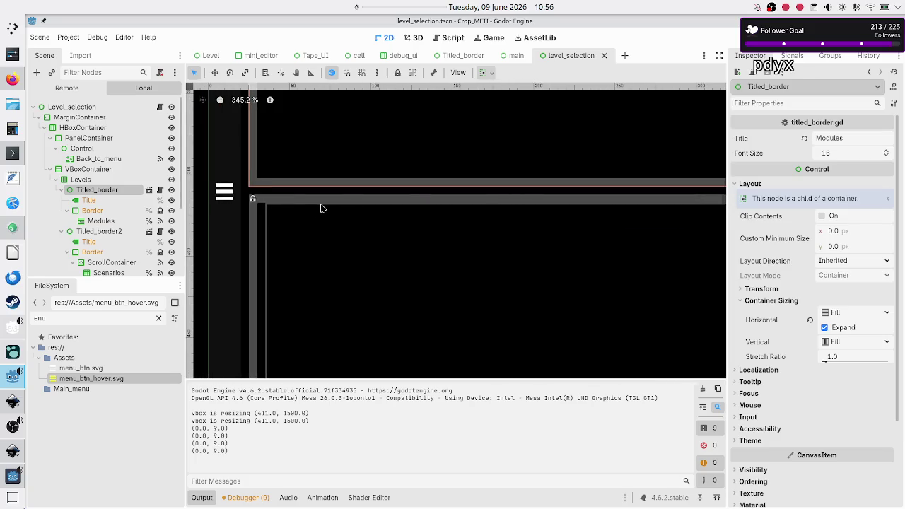
scroll(320, 209, "up", 1)
scroll(320, 209, "down", 5)
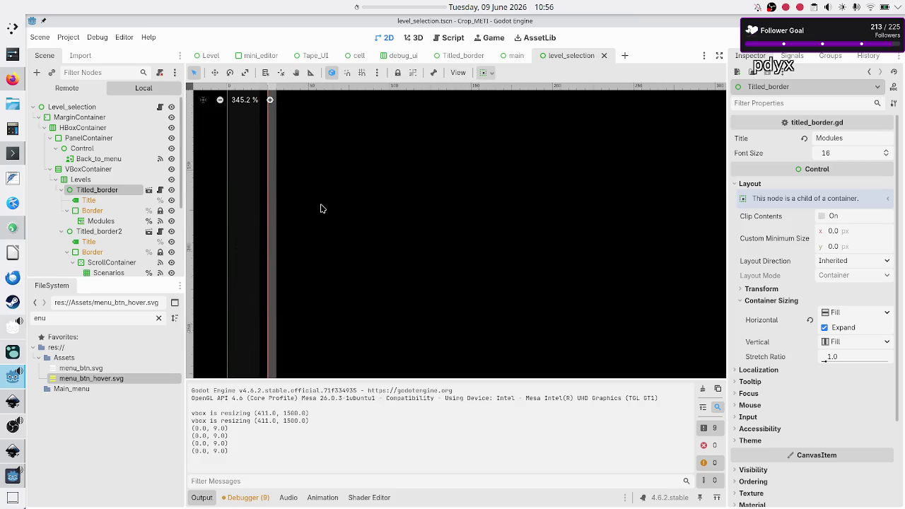
scroll(320, 209, "up", 3)
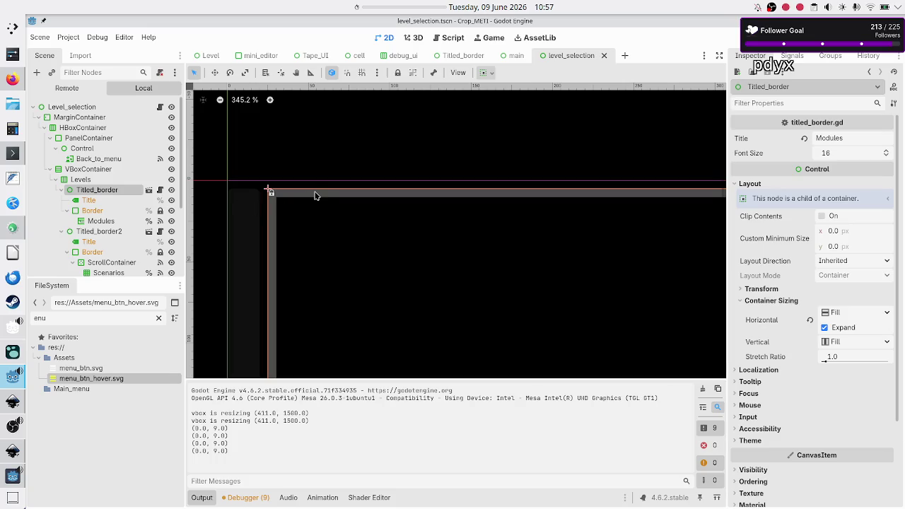
scroll(316, 196, "down", 10)
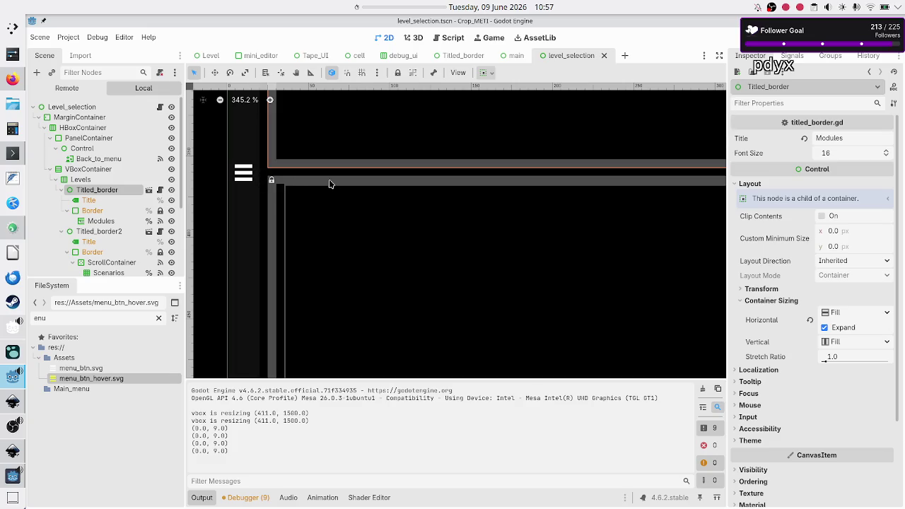
scroll(345, 191, "down", 5)
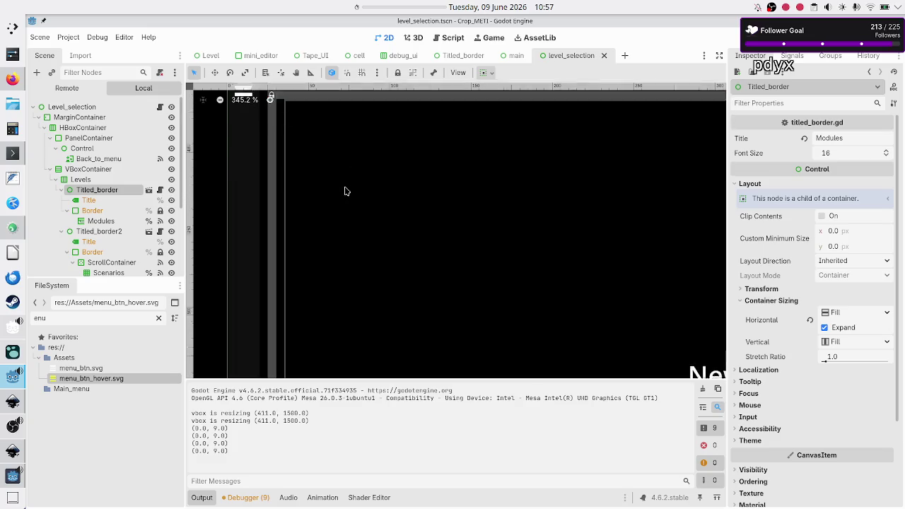
scroll(345, 191, "up", 5)
scroll(345, 191, "down", 6)
scroll(345, 191, "up", 5)
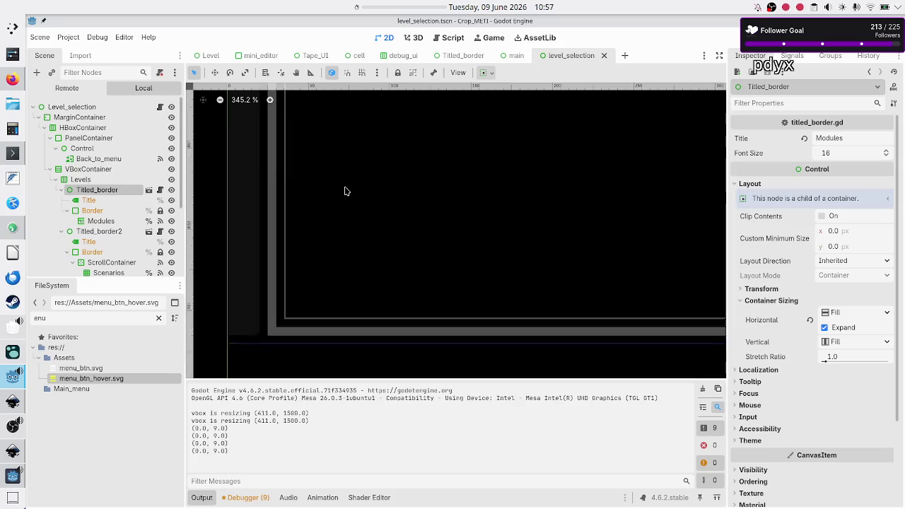
scroll(345, 191, "down", 5)
scroll(345, 190, "up", 6)
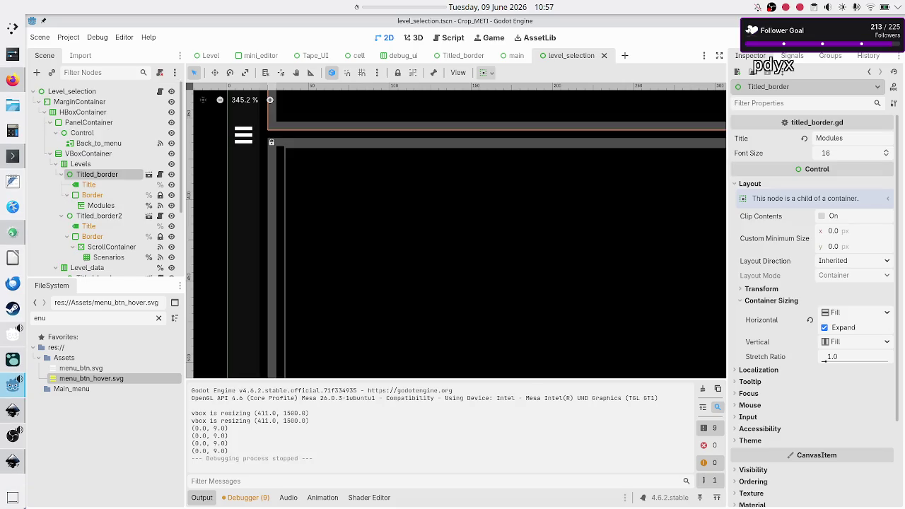
key("F6")
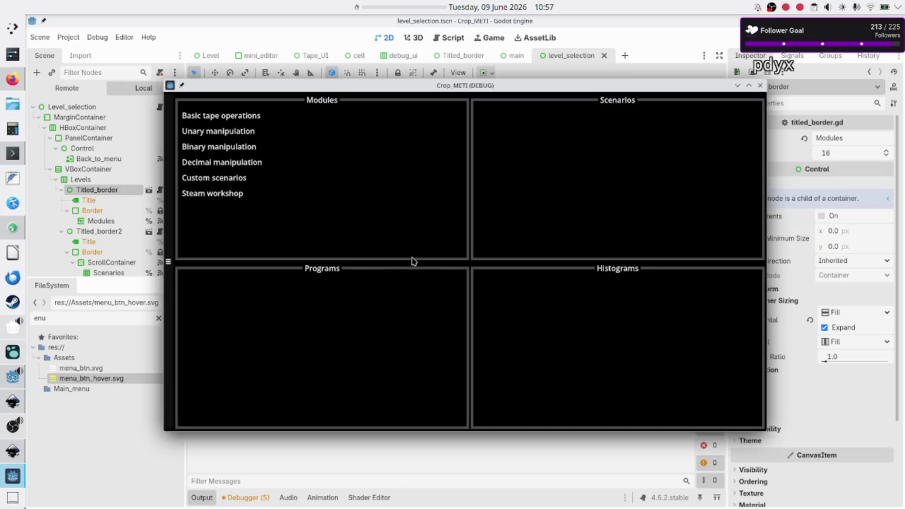
left_click(250, 116)
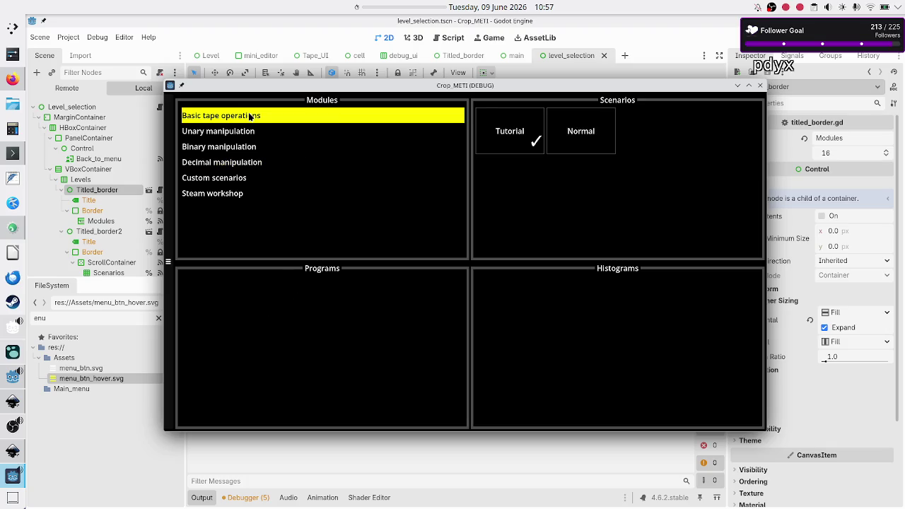
left_click(514, 121)
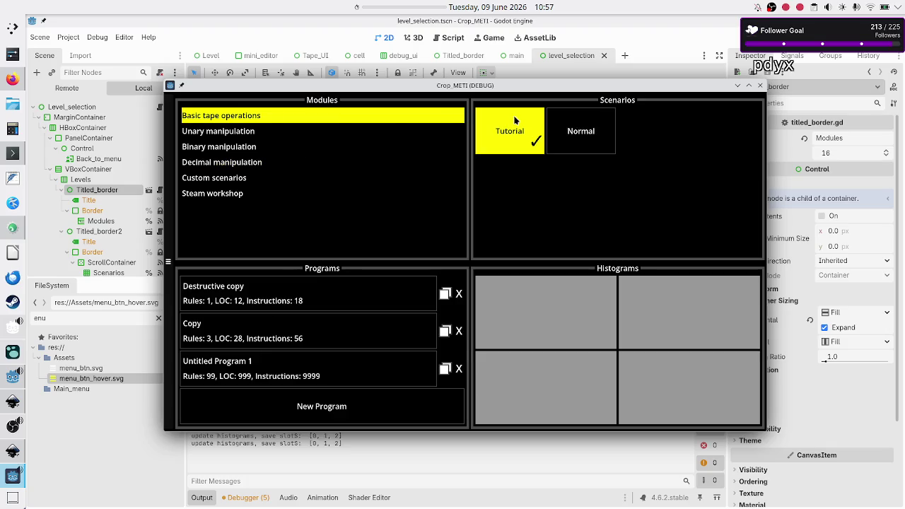
left_click(593, 132)
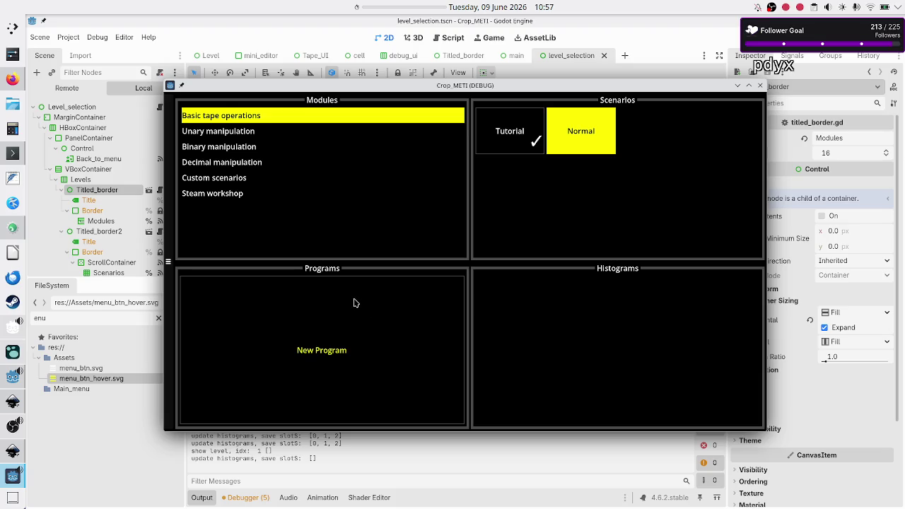
left_click(761, 85)
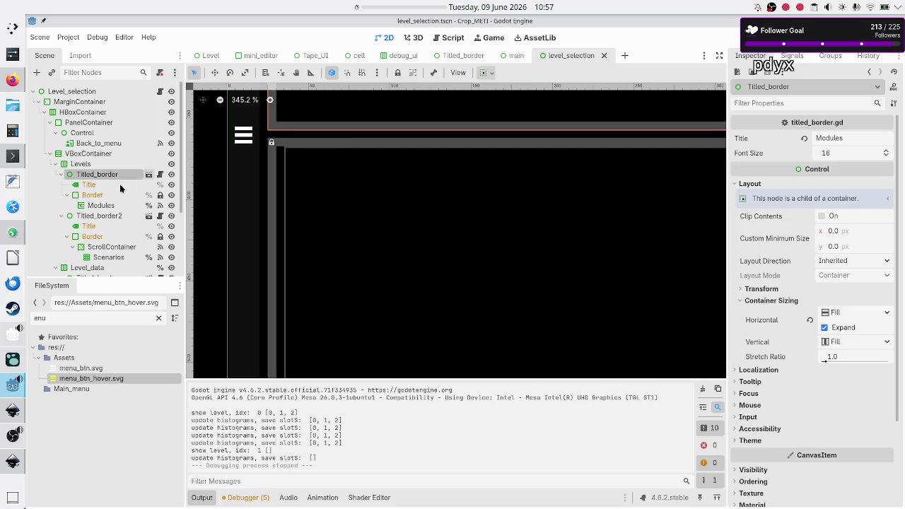
Step: Select the Histograms grid node under Level_data and pan the 2D view to its border
scroll(136, 215, "down", 3)
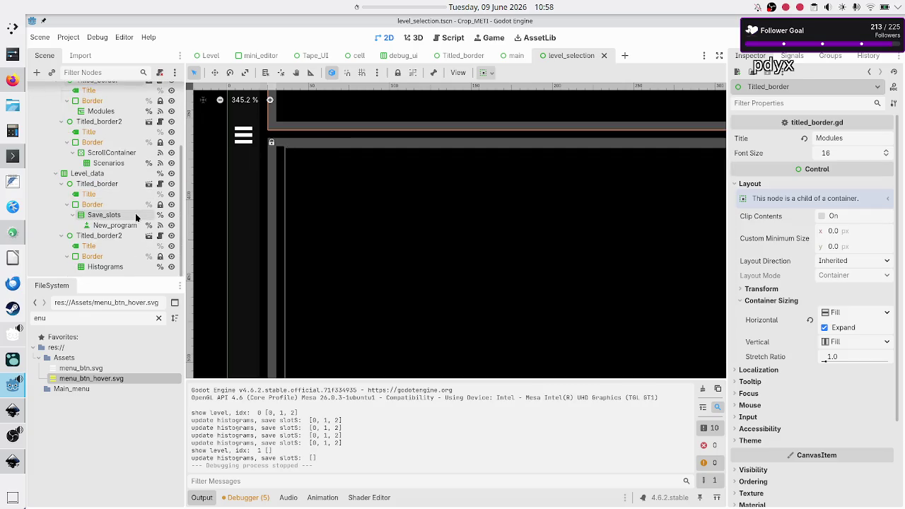
left_click(102, 269)
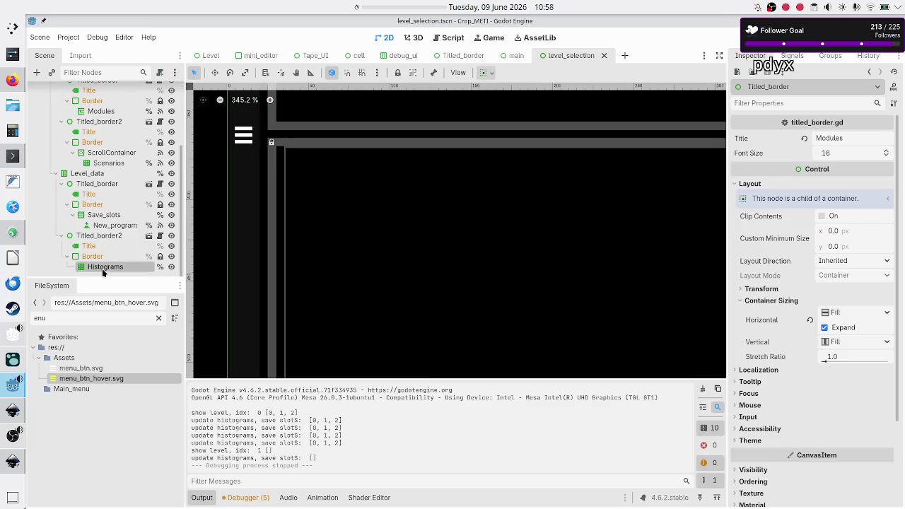
scroll(375, 201, "right", 2)
scroll(376, 201, "right", 5)
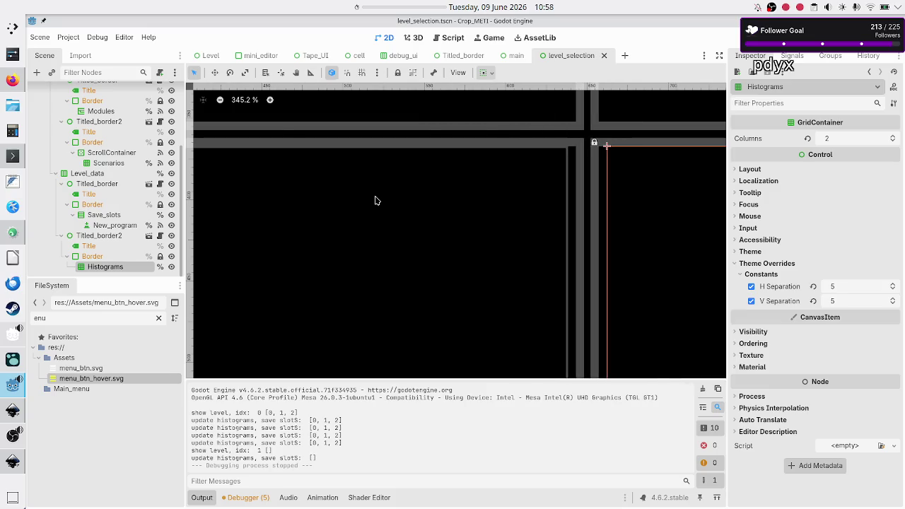
scroll(375, 200, "right", 3)
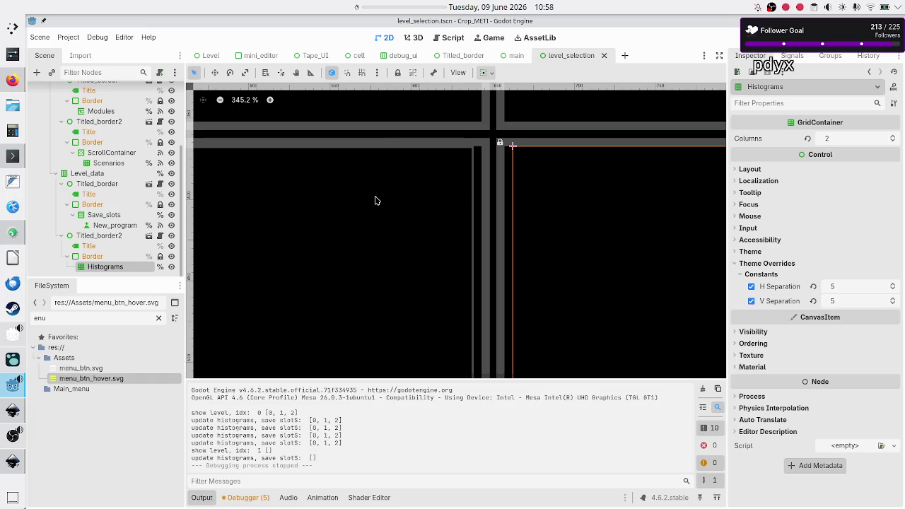
Step: Open the Titled_border scene for editing
mouse_move(506, 60)
mouse_move(451, 64)
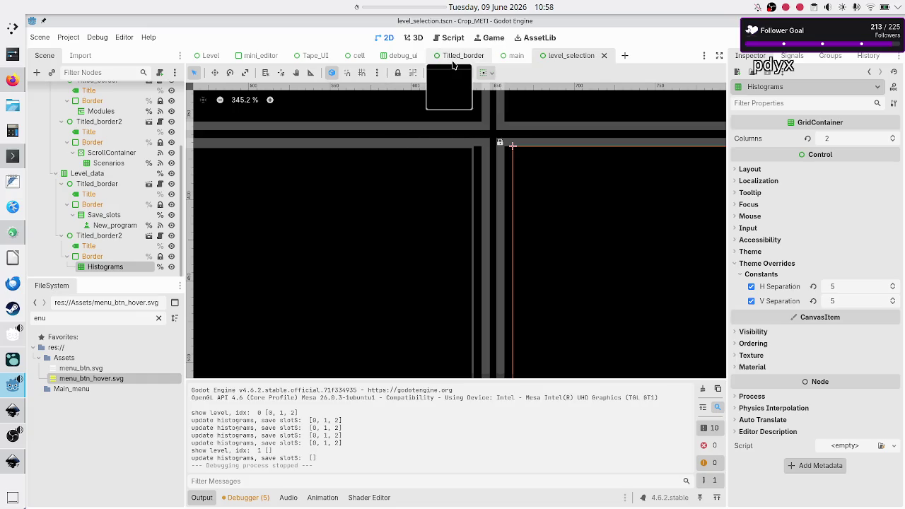
left_click(453, 65)
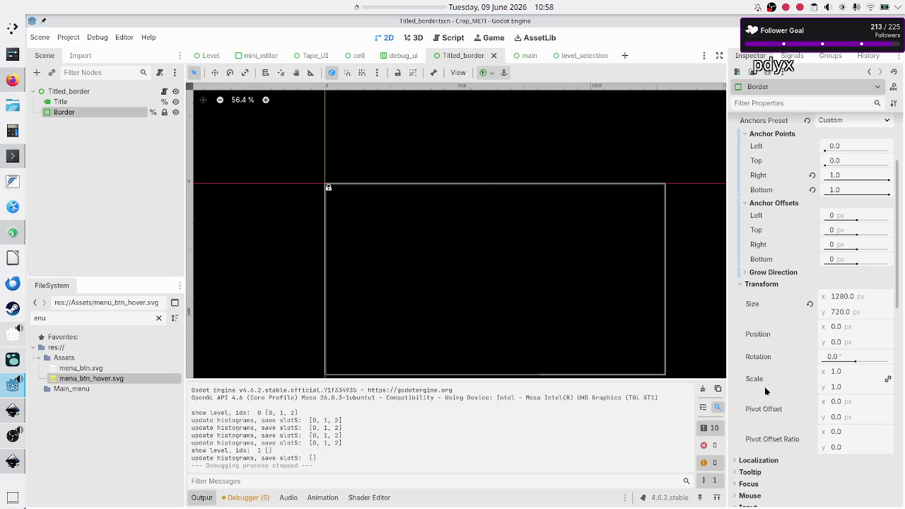
scroll(806, 344, "down", 10)
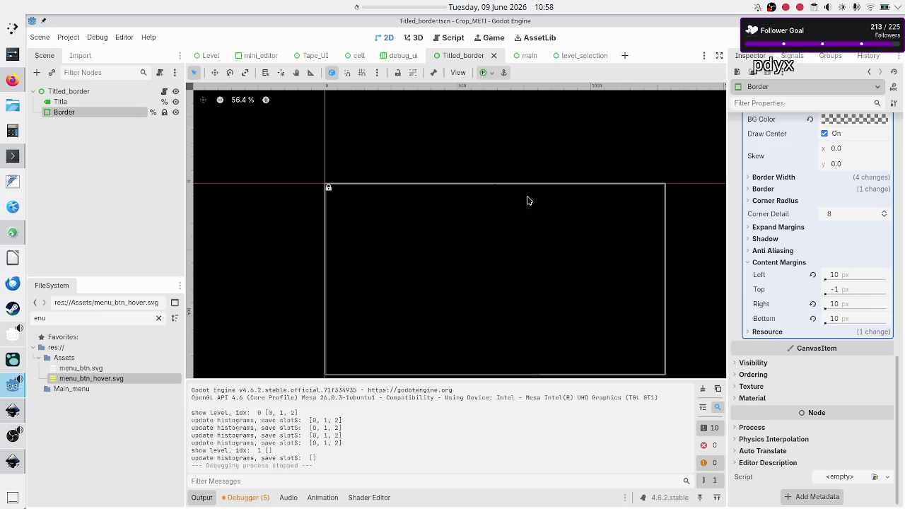
left_click(565, 55)
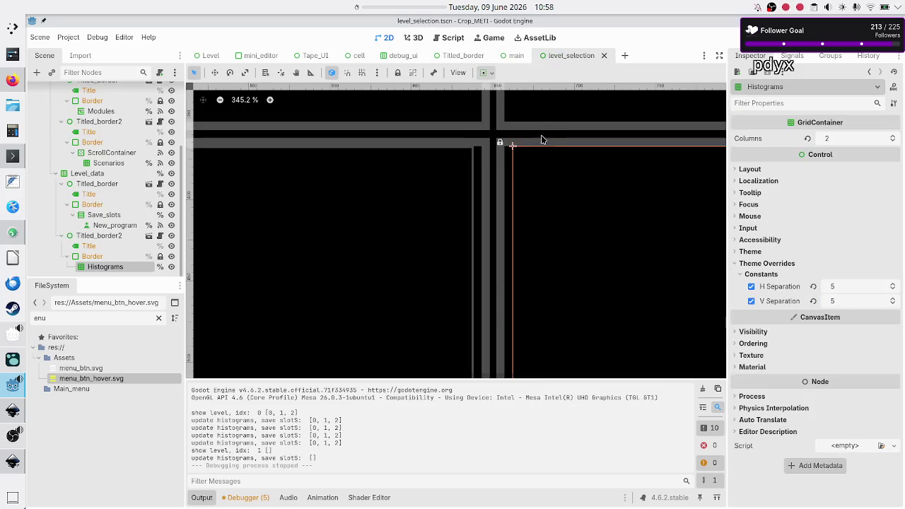
scroll(539, 144, "up", 1)
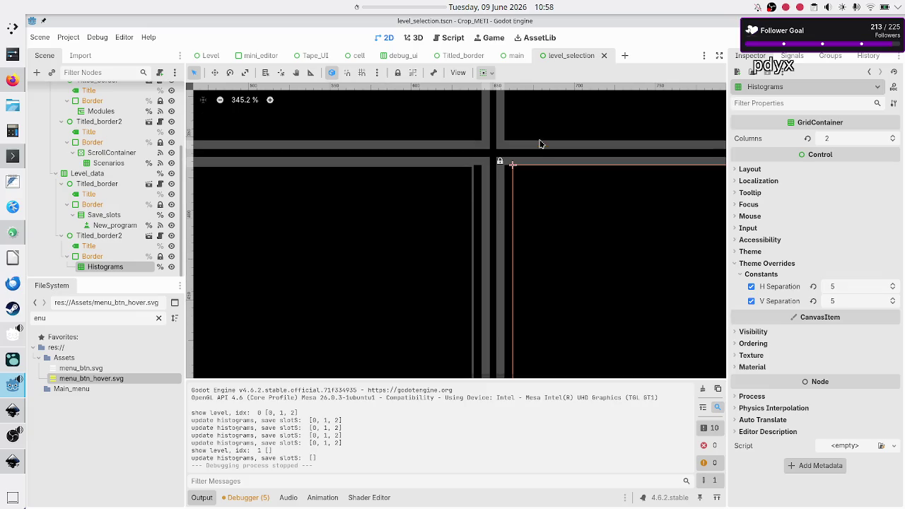
scroll(535, 156, "up", 4)
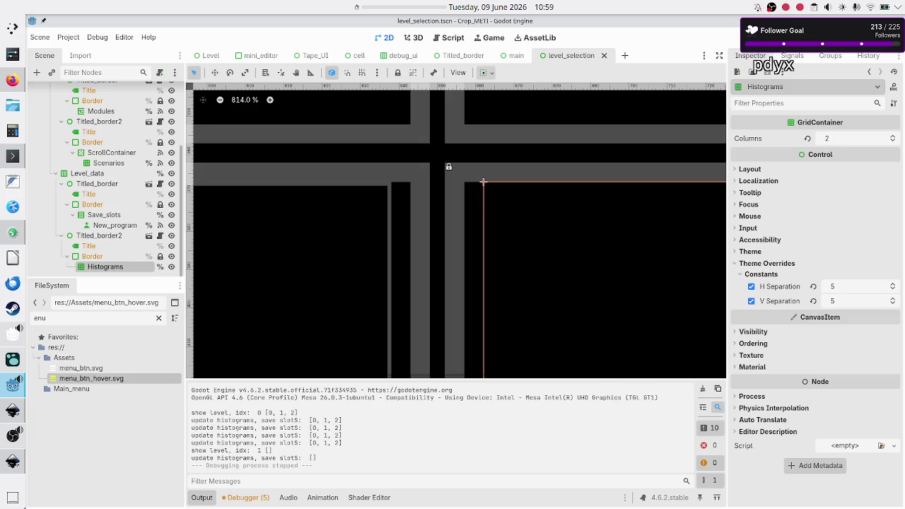
key("F6")
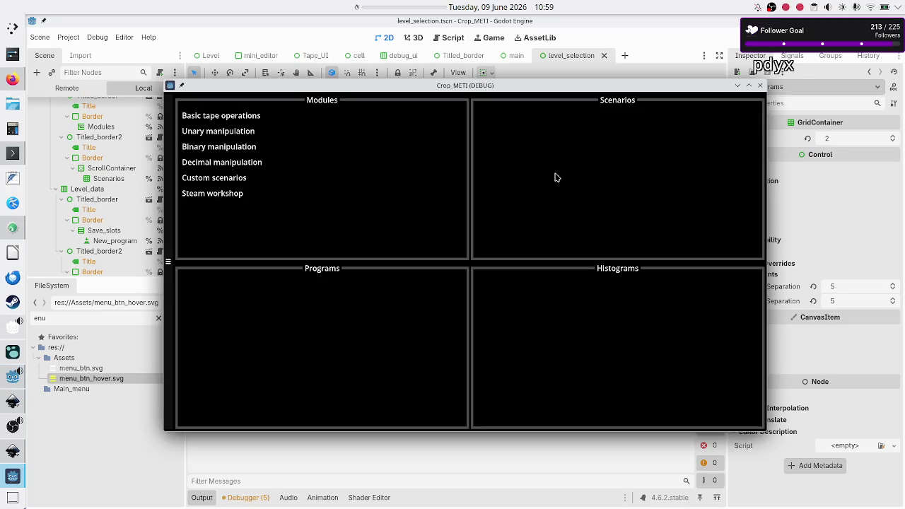
left_click(264, 123)
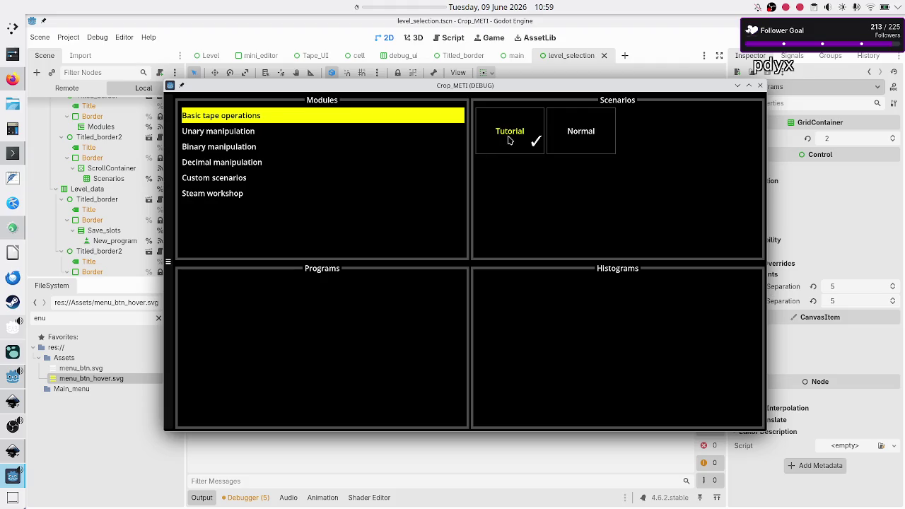
left_click(582, 134)
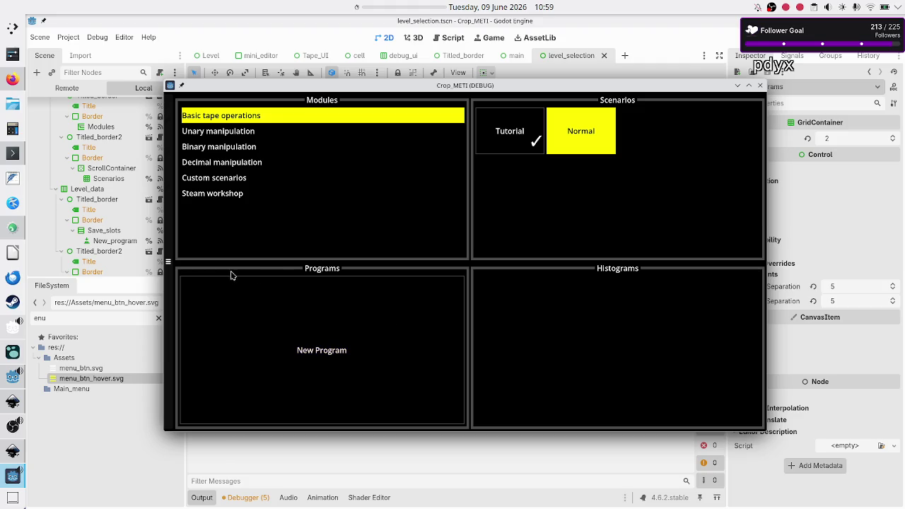
double_click(491, 86)
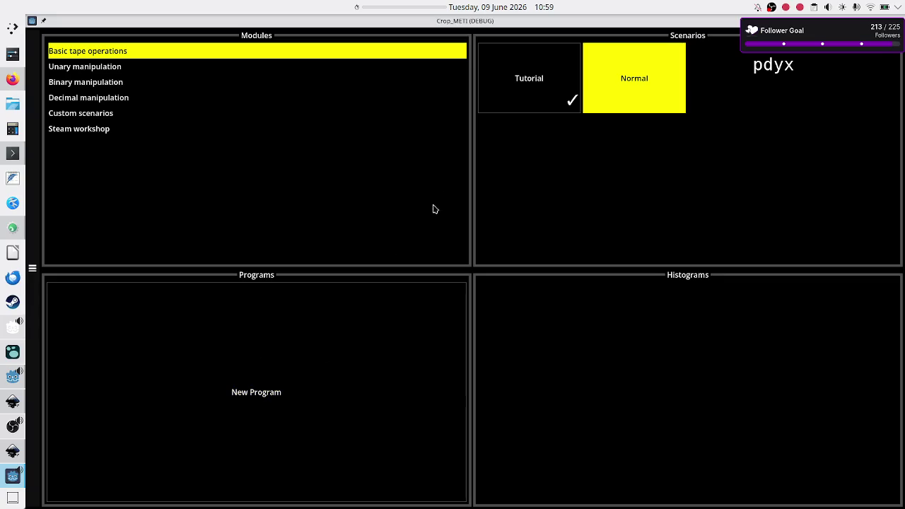
left_click(533, 71)
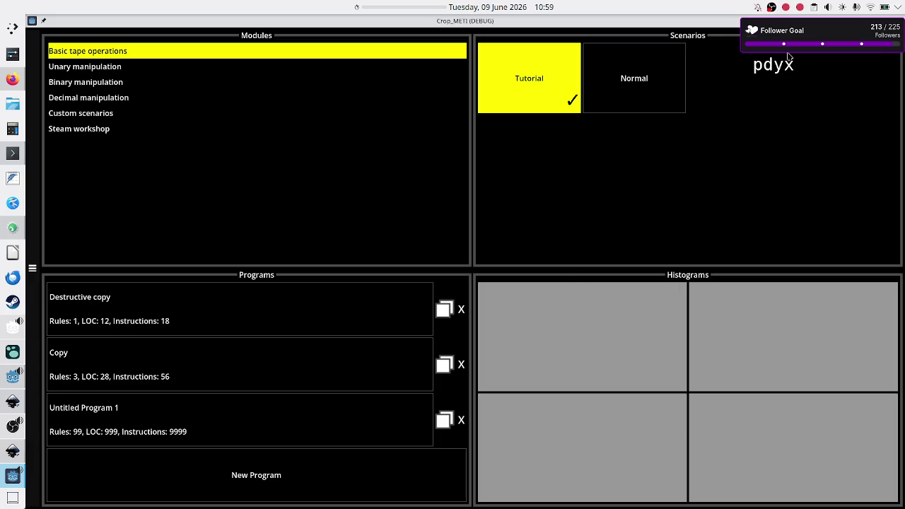
left_click(898, 20)
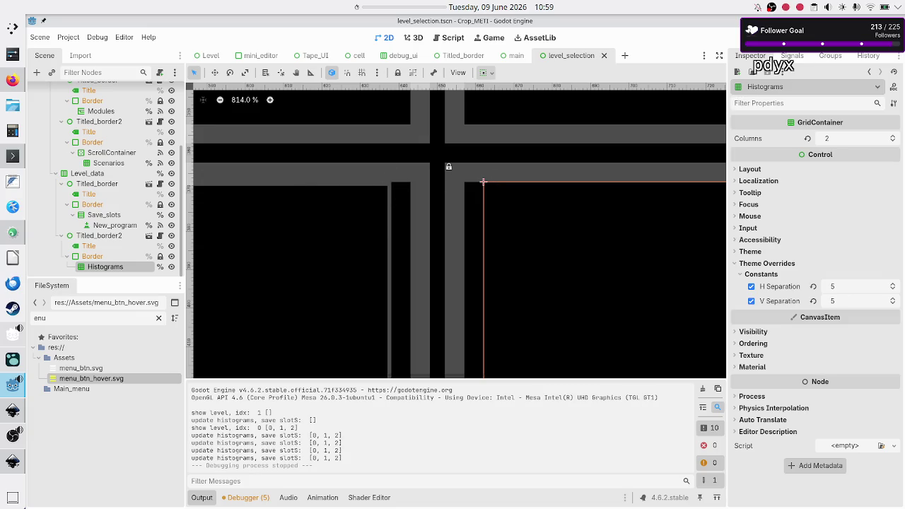
Step: Test the Basic tape operations Tutorial and Normal scenarios, close the game, and collapse the Output panel
key("F6")
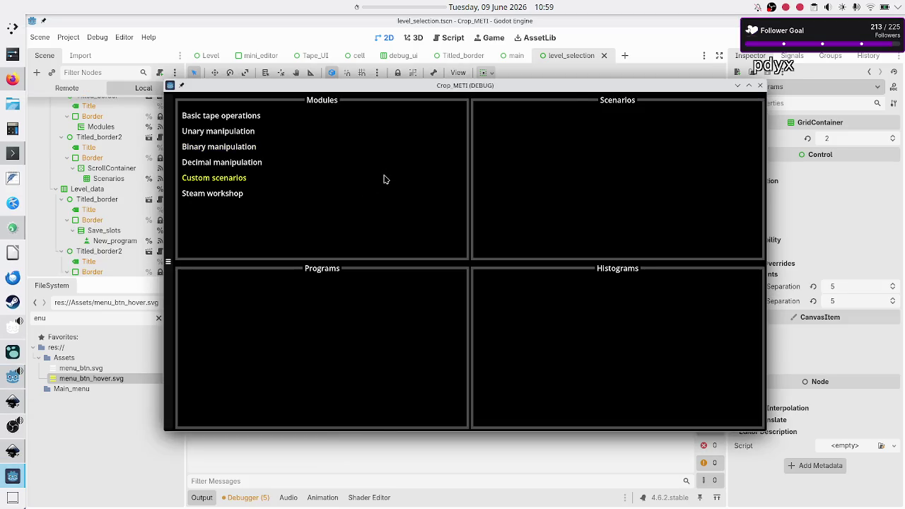
left_click(250, 117)
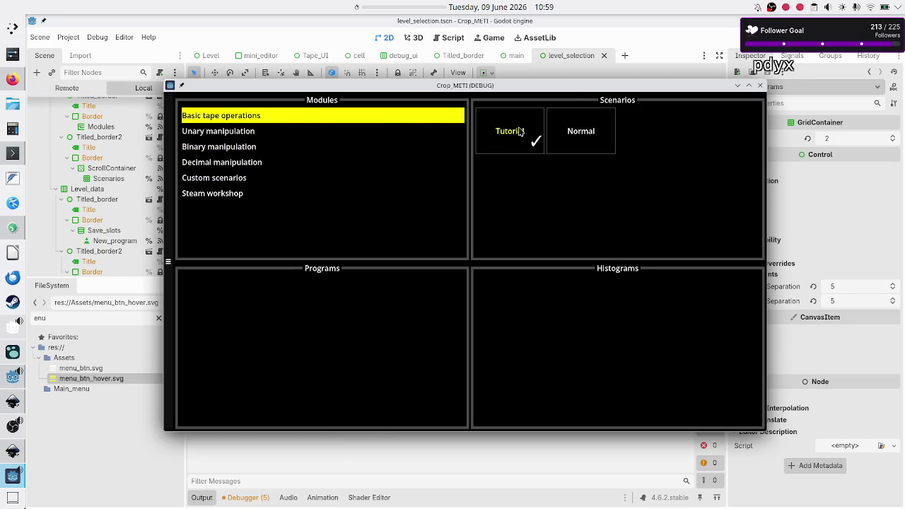
left_click(521, 132)
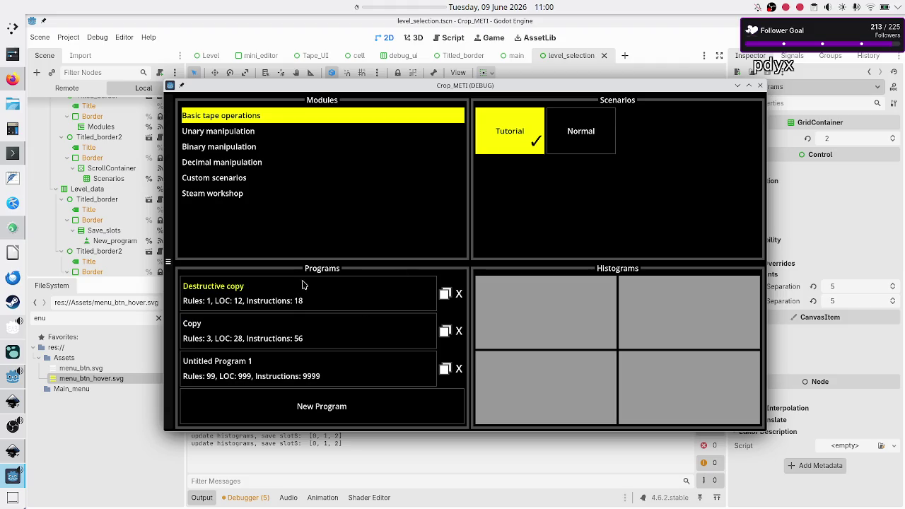
left_click(601, 118)
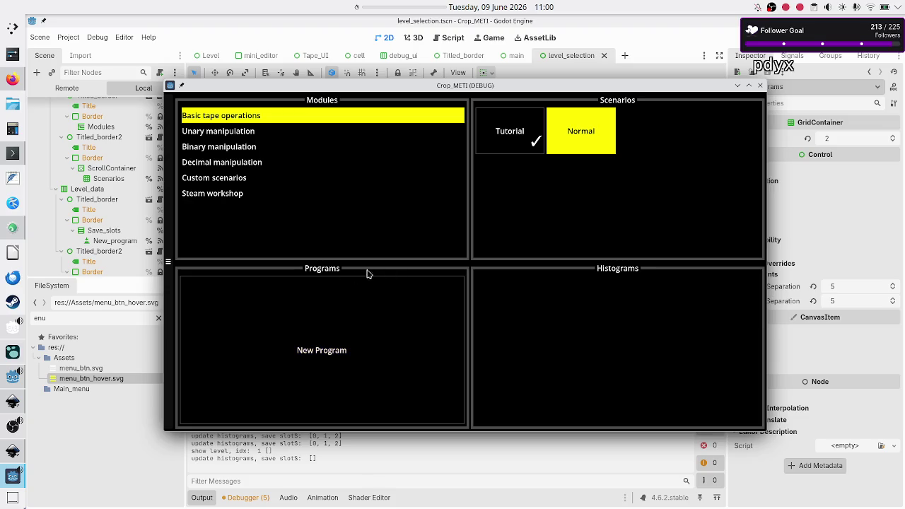
left_click(761, 86)
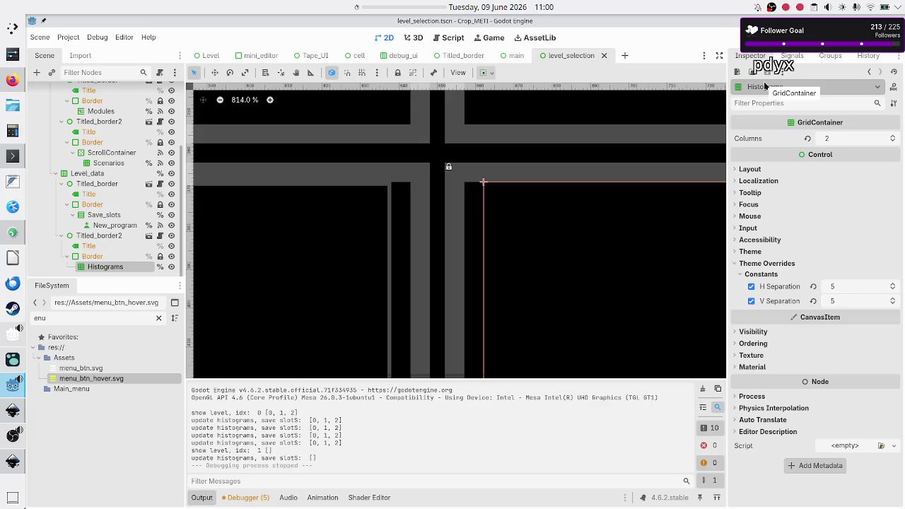
left_click(202, 498)
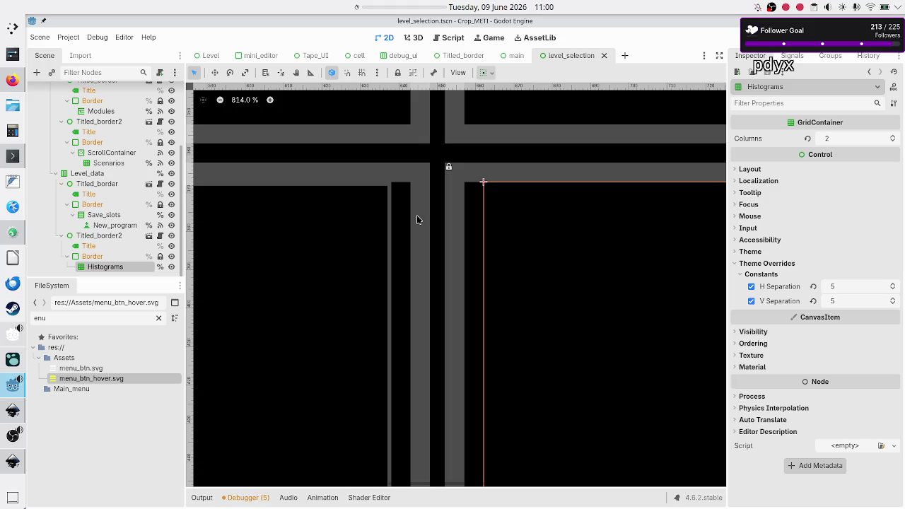
scroll(418, 220, "down", 10)
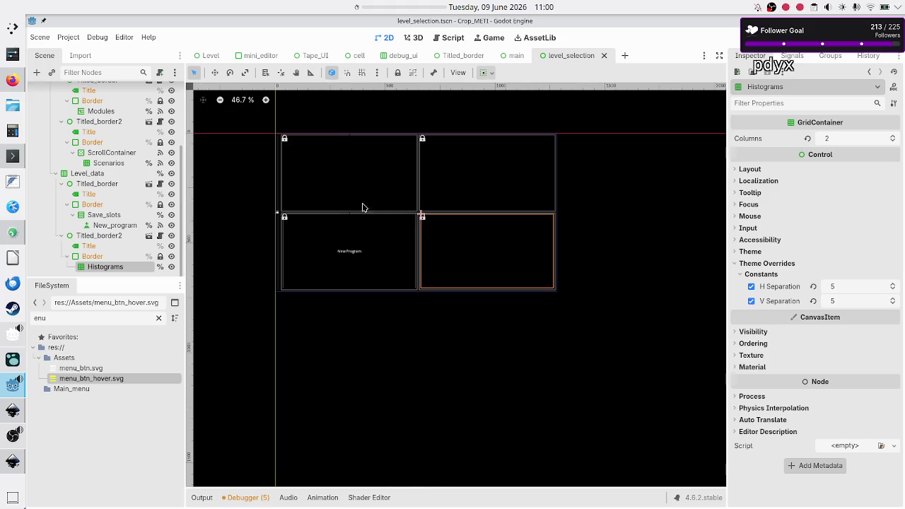
Step: Zoom the 2D view to the menu button and select the Back_to_menu node at the top of the Scene tree
scroll(347, 203, "left", 5)
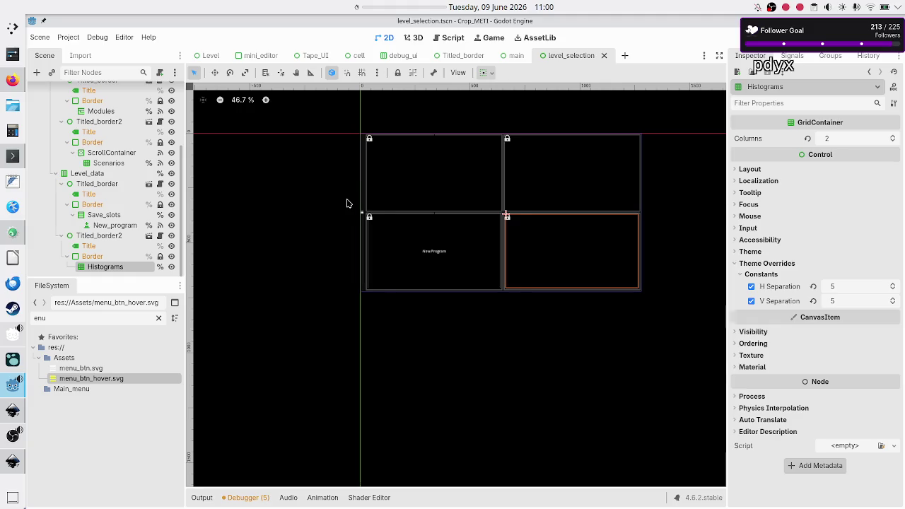
scroll(347, 203, "up", 5)
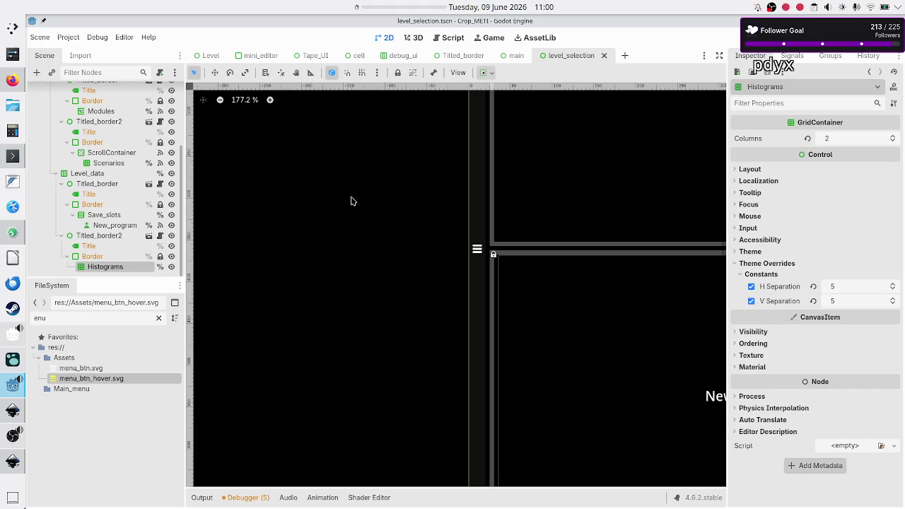
scroll(123, 112, "up", 2)
scroll(123, 112, "up", 2)
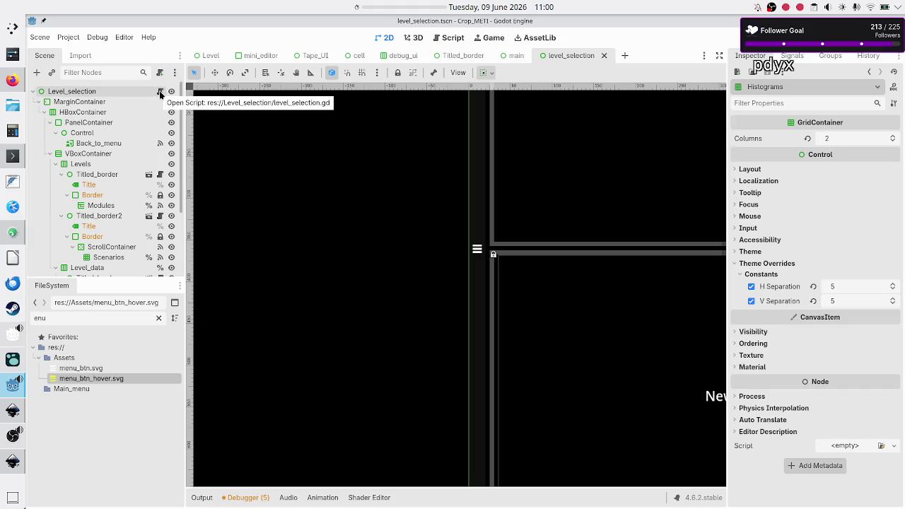
scroll(114, 170, "down", 4)
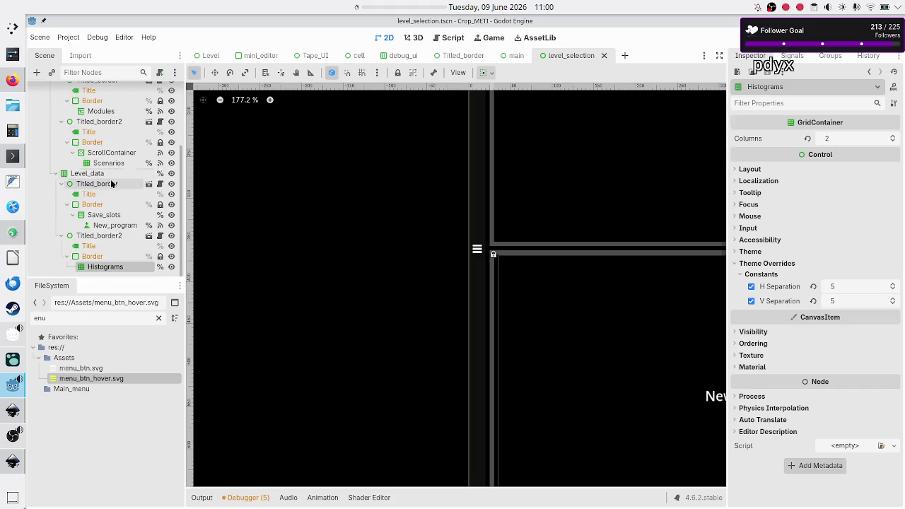
scroll(111, 179, "up", 4)
left_click(98, 144)
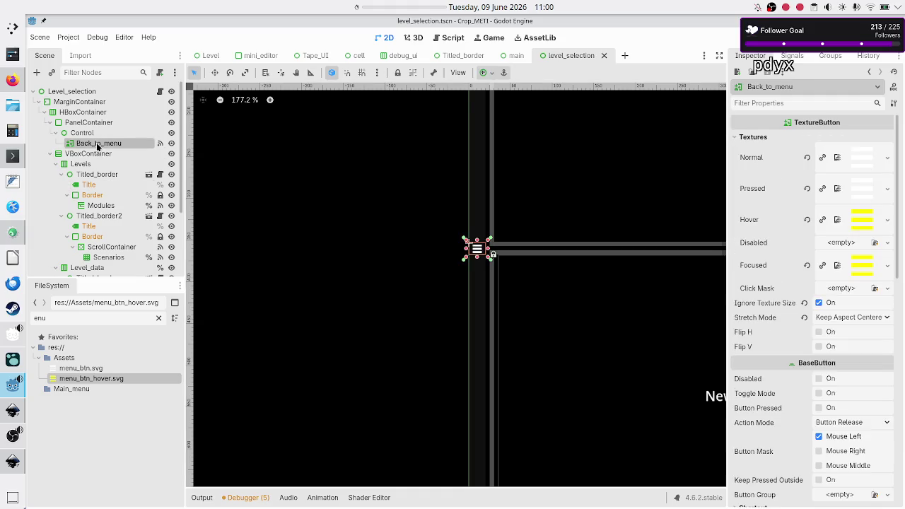
Step: Set Back_to_menu to Access as Unique Name and open level_selection.gd in the script editor
right_click(98, 146)
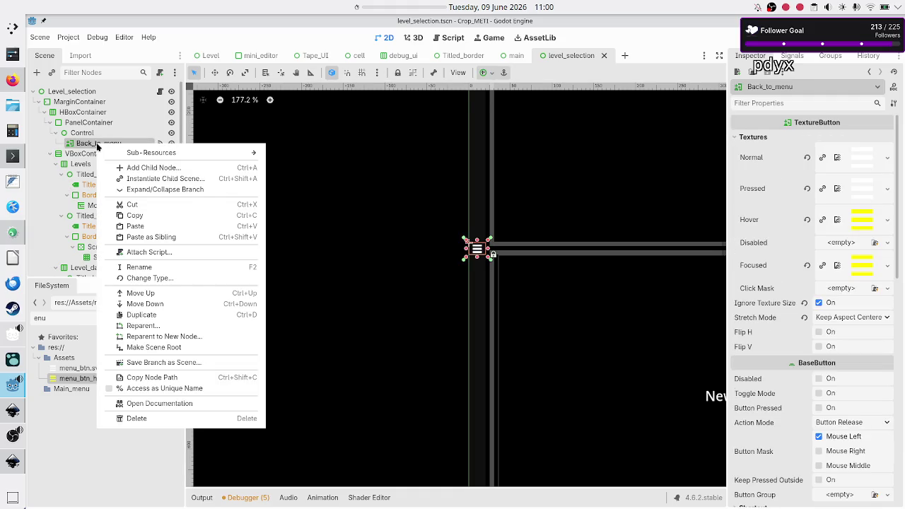
left_click(163, 388)
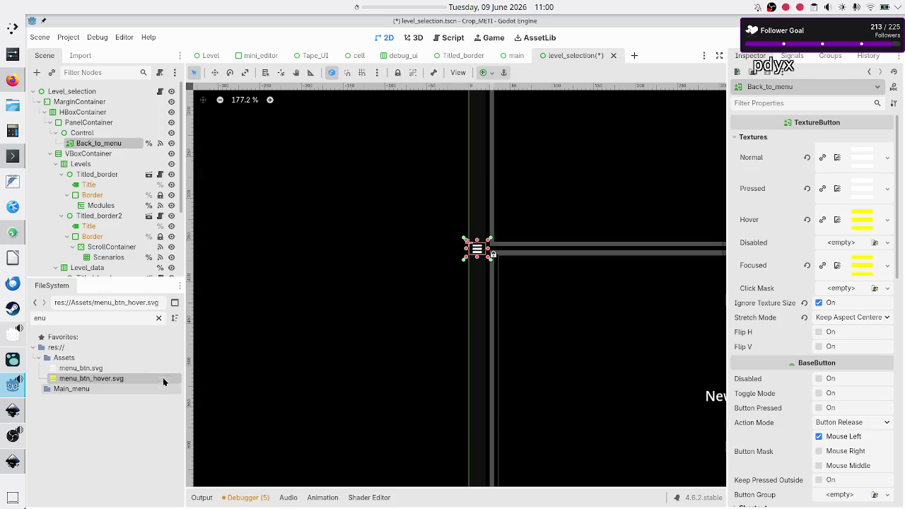
left_click(160, 91)
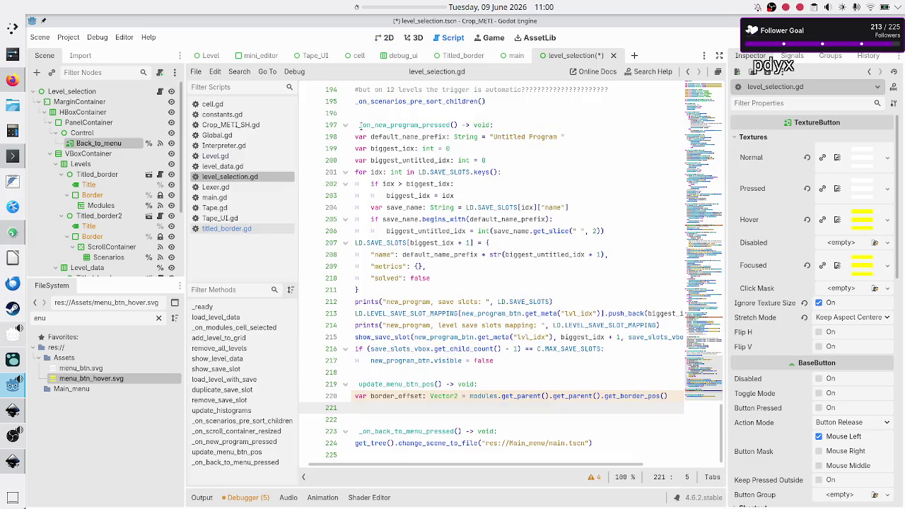
Step: Insert an empty line 7 above the modules declaration in level_selection.gd
scroll(494, 147, "up", 20)
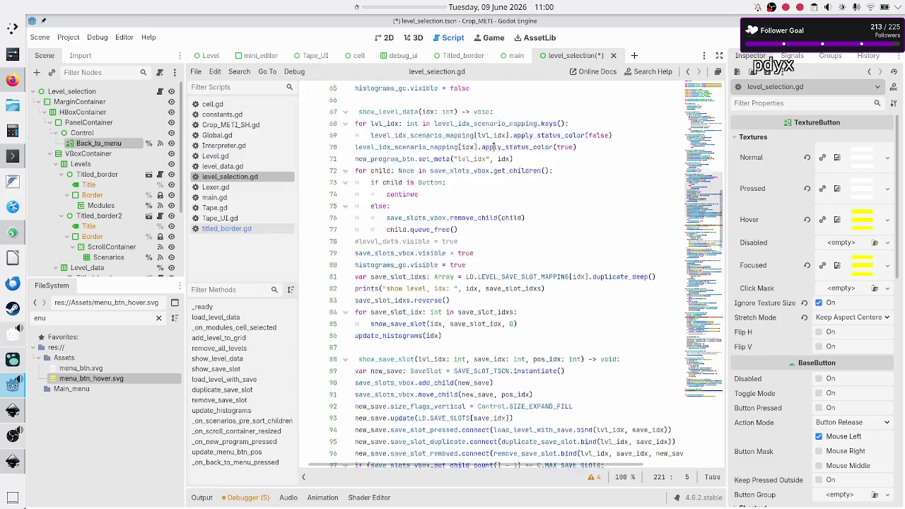
scroll(494, 148, "up", 20)
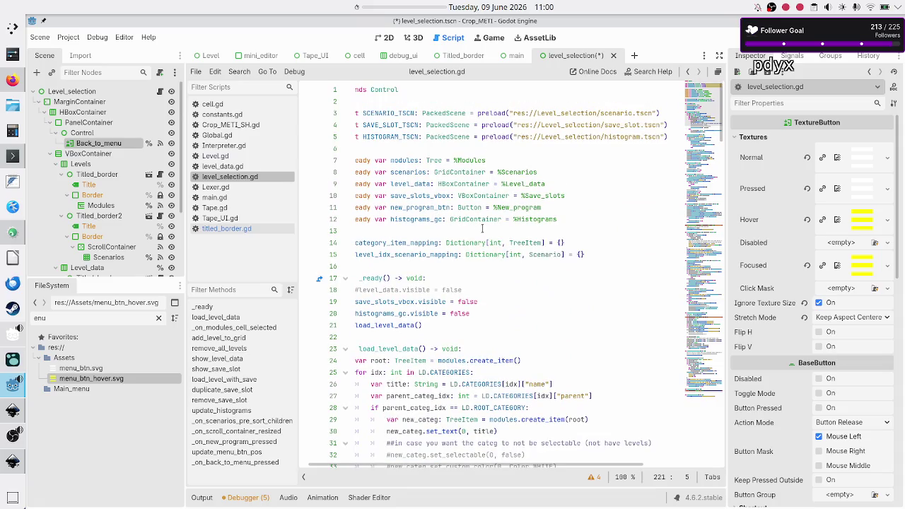
scroll(495, 198, "left", 1)
left_click(513, 161)
key("Up")
key("Down")
key("Down")
key("Down")
key("Up")
key("Up")
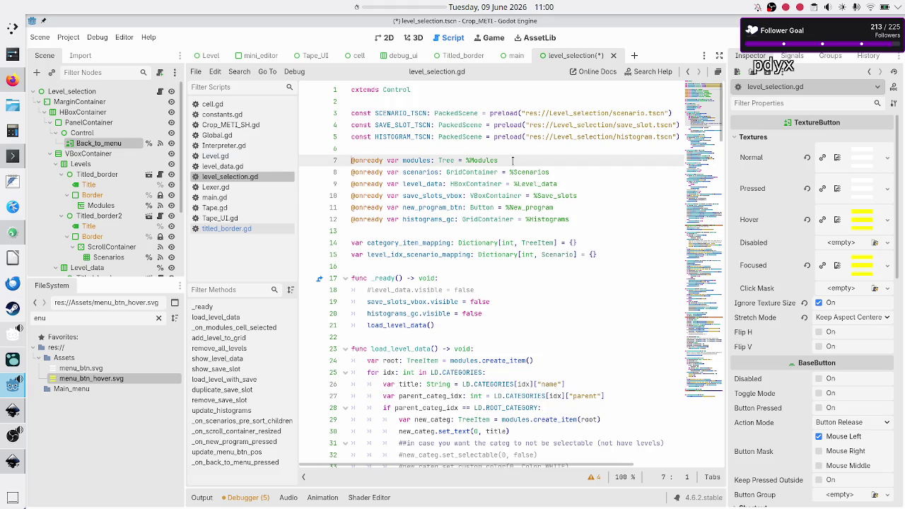
key("Up")
key("Return")
type("@onr")
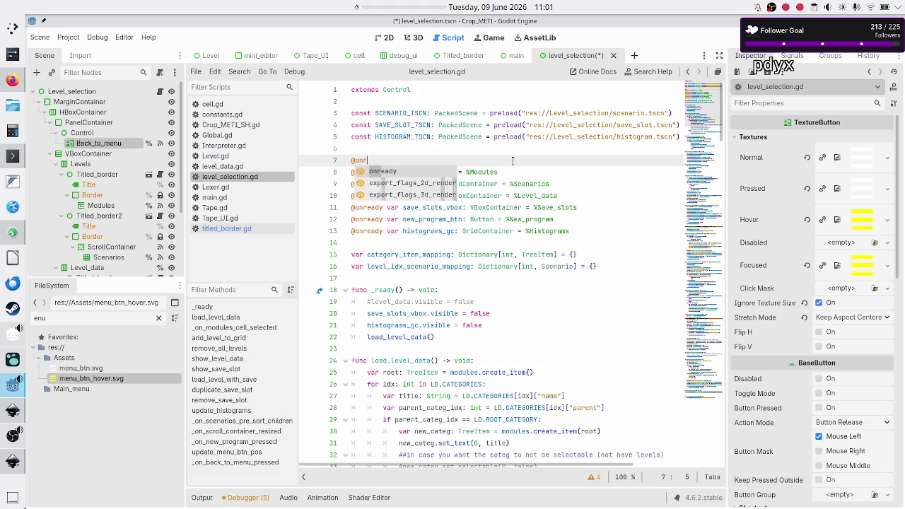
type("eady var back_")
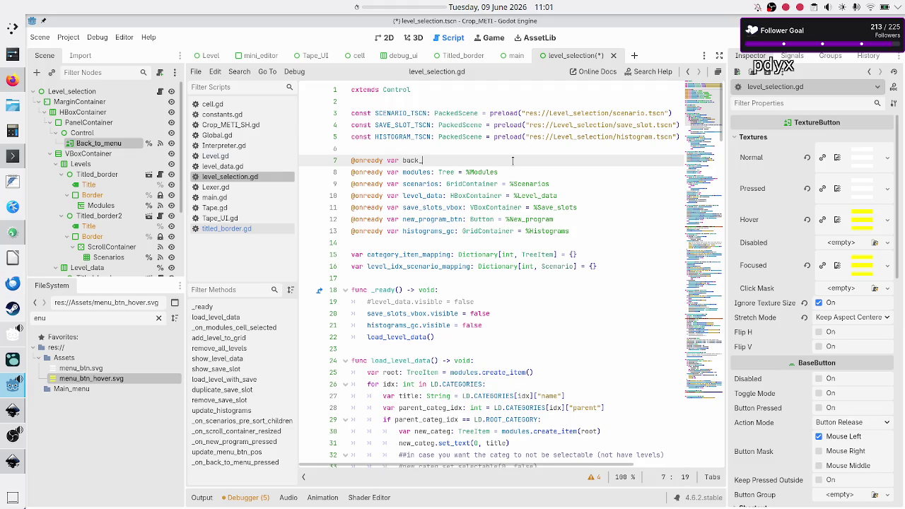
type("to_menu_btn: ")
type("Button =")
type(" %")
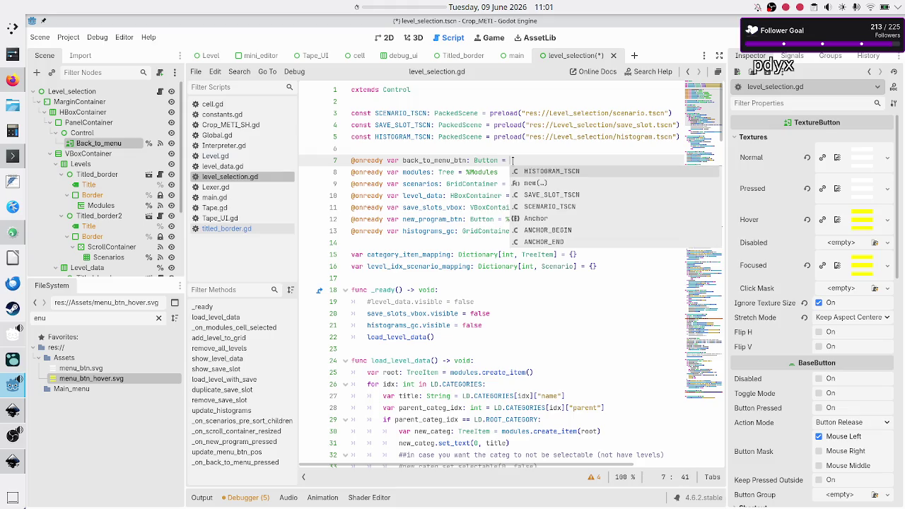
key("BackSpace")
type("$")
key("BackSpace")
type("%back")
key("Return")
key("Right")
scroll(523, 201, "down", 20)
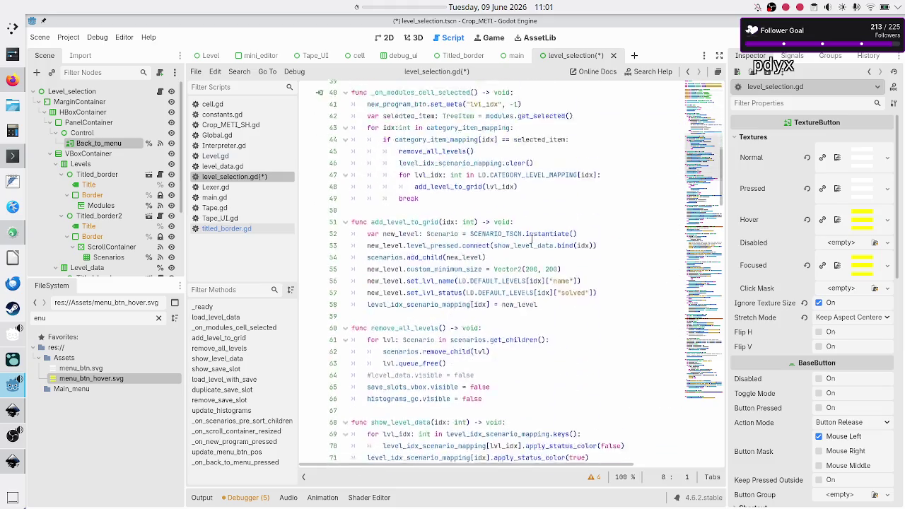
Step: Start a 'back_to_menu_btn.' line at line 222 of update_menu_btn_pos, then select the Control node
scroll(532, 239, "down", 20)
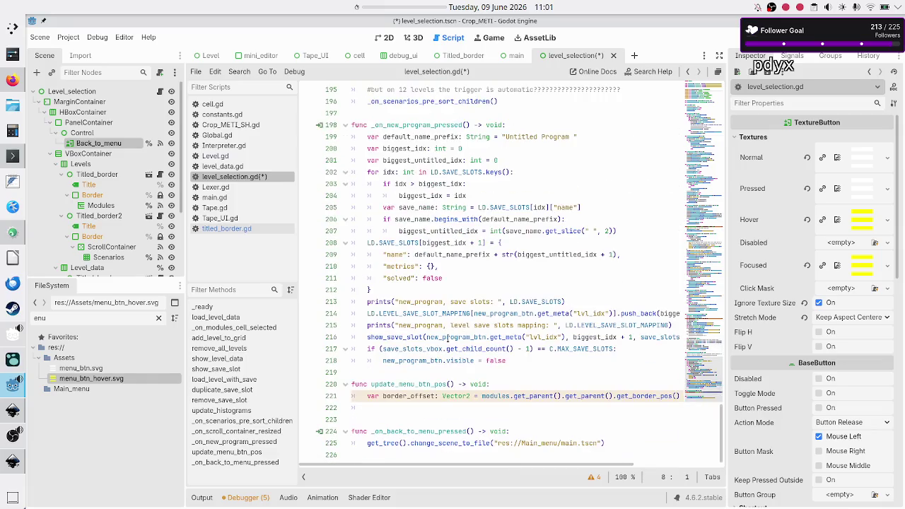
left_click(437, 407)
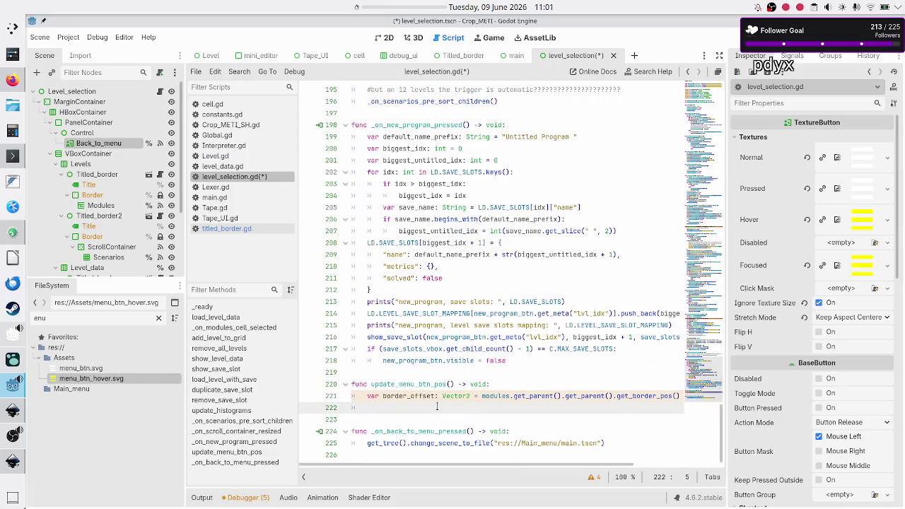
type("back")
key("Return")
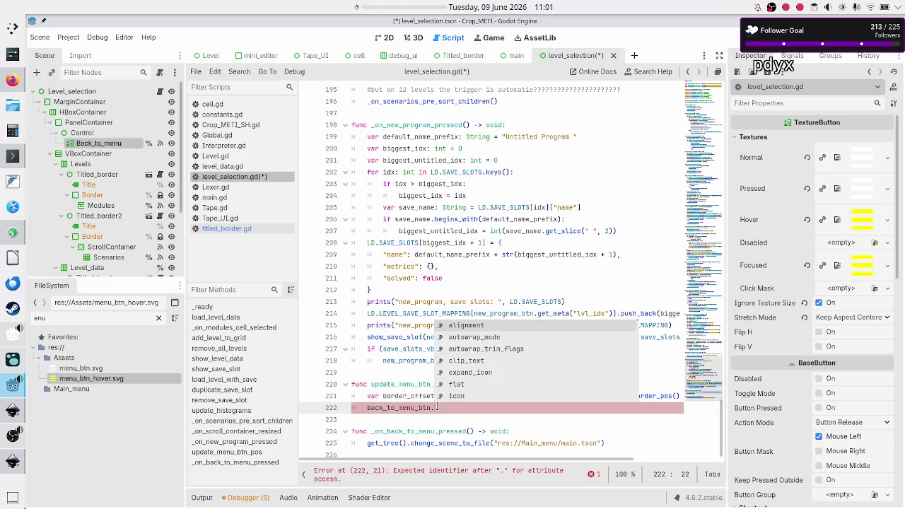
key("Escape")
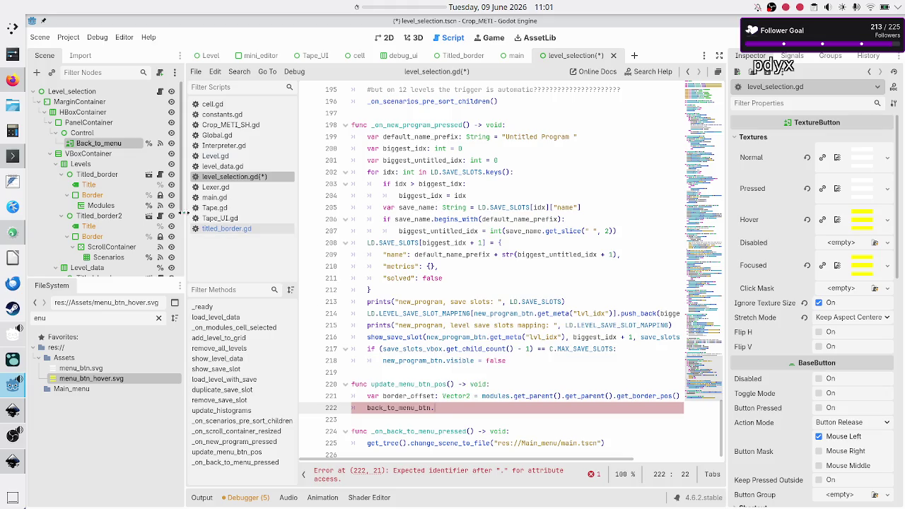
left_click(96, 133)
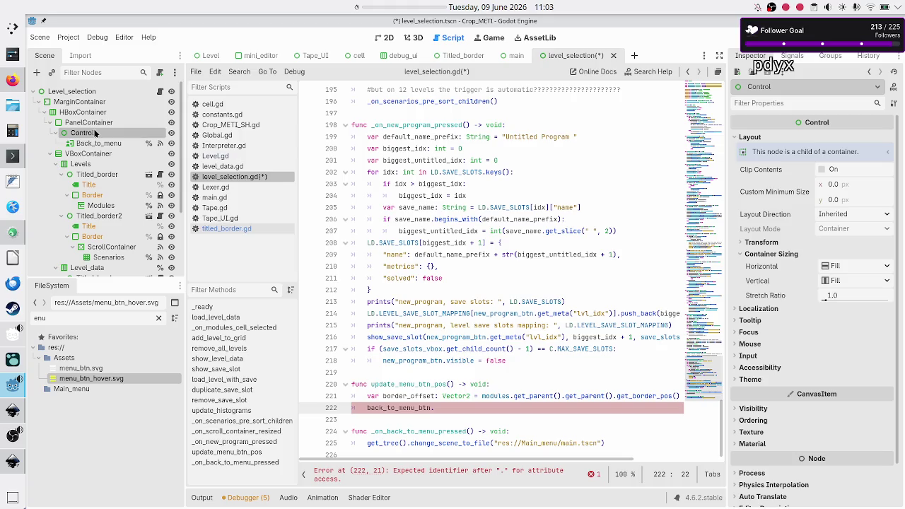
left_click(14, 81)
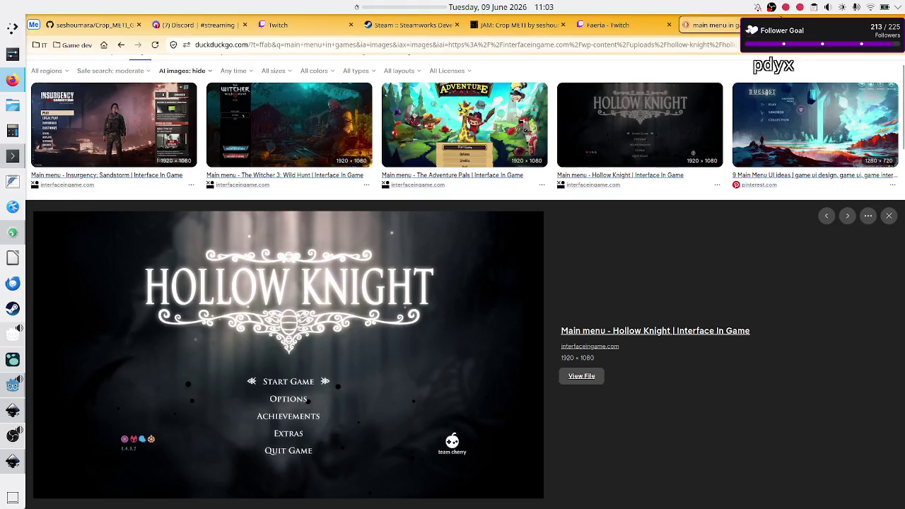
Step: Search 'drawing web app' in a new Firefox tab and open the Canva Draw result
key("ctrl+t")
type("drawing")
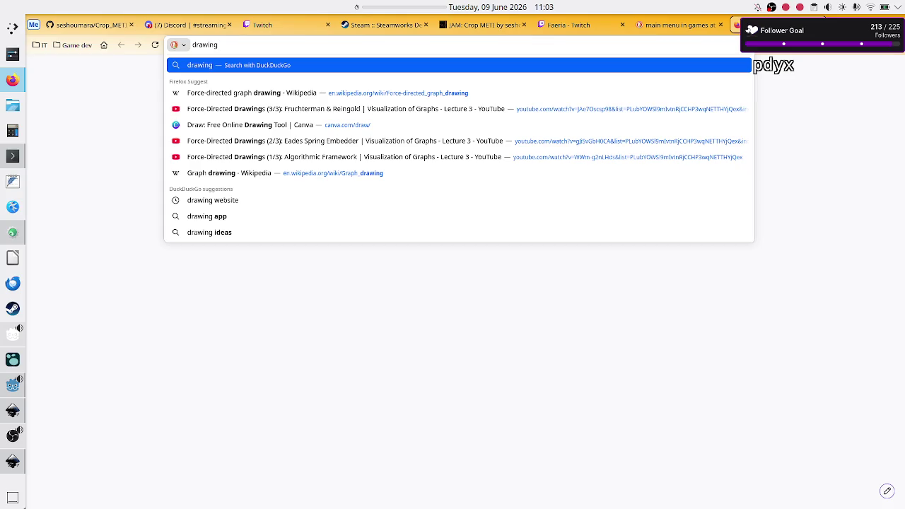
type(" app")
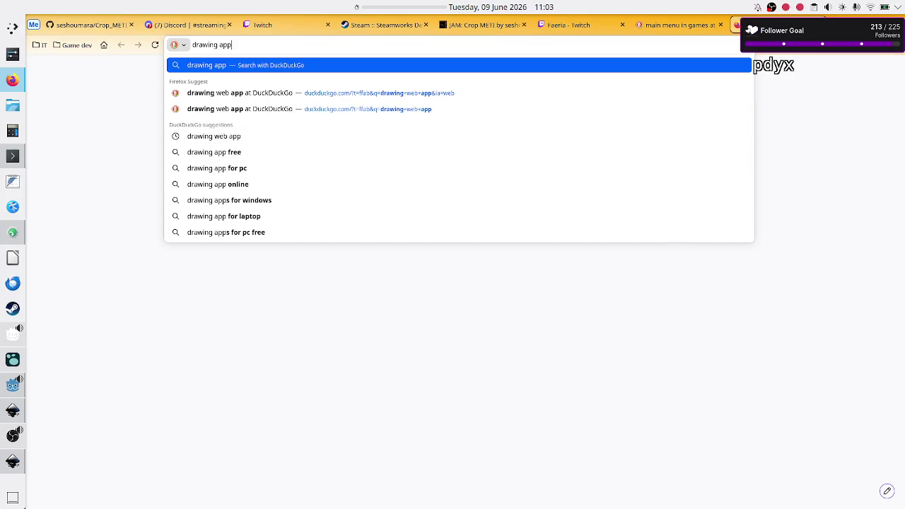
key("Down")
key("Return")
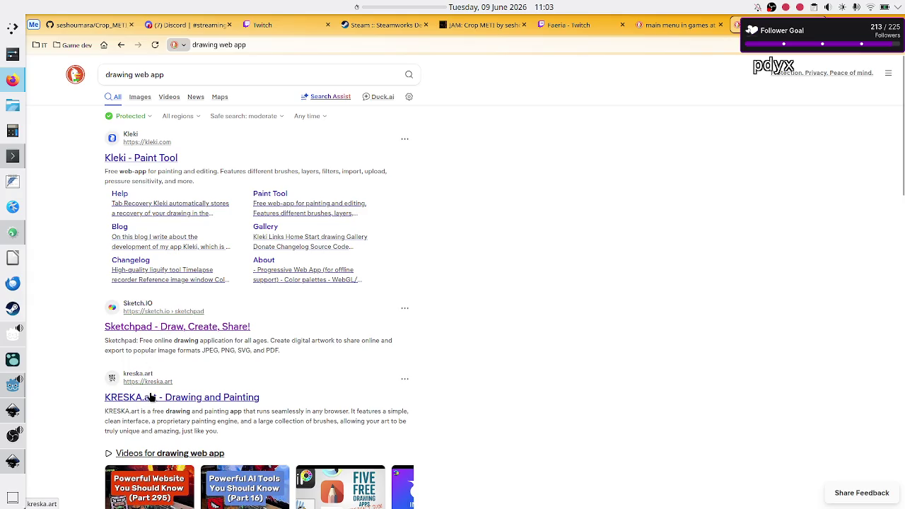
scroll(177, 336, "down", 2)
scroll(178, 336, "down", 4)
left_click(177, 332)
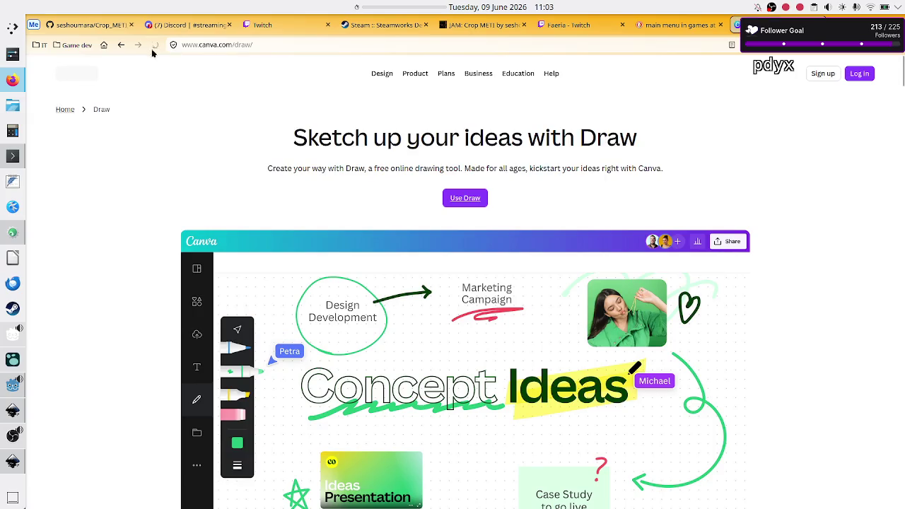
Step: Choose 'Use Draw' for a blank whiteboard and close the 'Log in to save your design' prompt
left_click(477, 195)
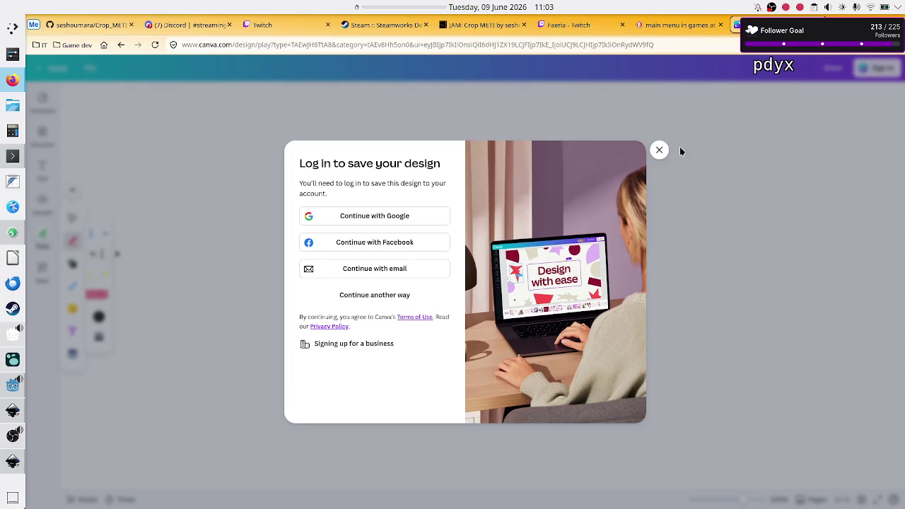
left_click(659, 151)
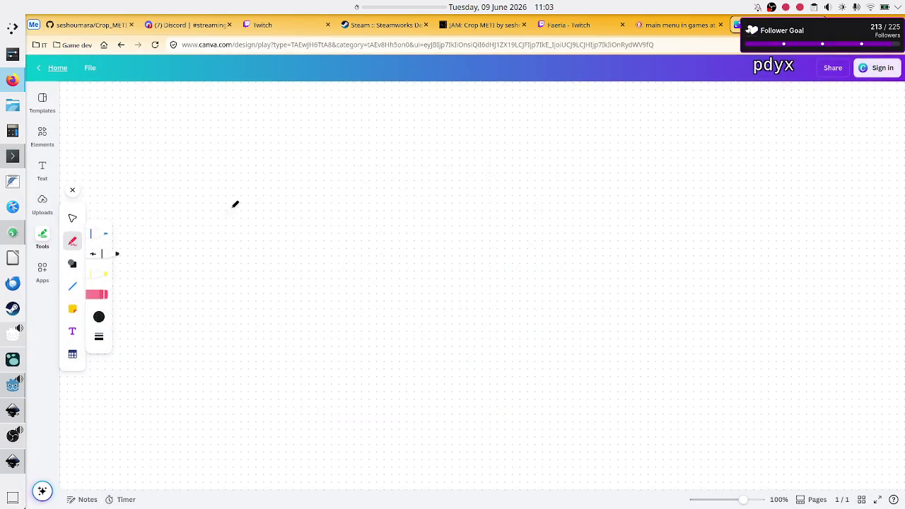
Step: Pen-sketch a title bar, three list lines with a loop on the first, a right arrow and the box's edge
mouse_move(224, 129)
left_mouse_down()
mouse_move(420, 167)
mouse_move(446, 125)
mouse_move(215, 133)
mouse_move(373, 150)
left_mouse_up()
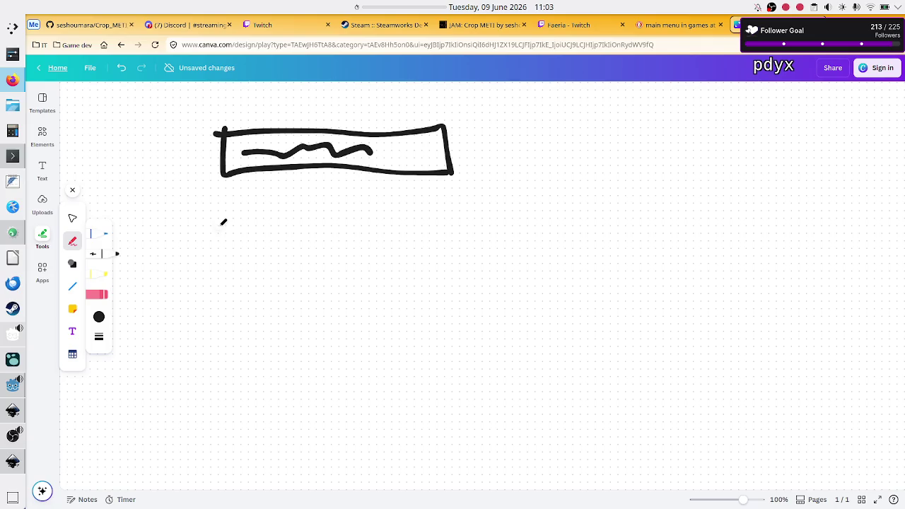
left_click_drag(224, 229, 345, 232)
left_click_drag(231, 286, 349, 294)
left_click_drag(228, 351, 348, 360)
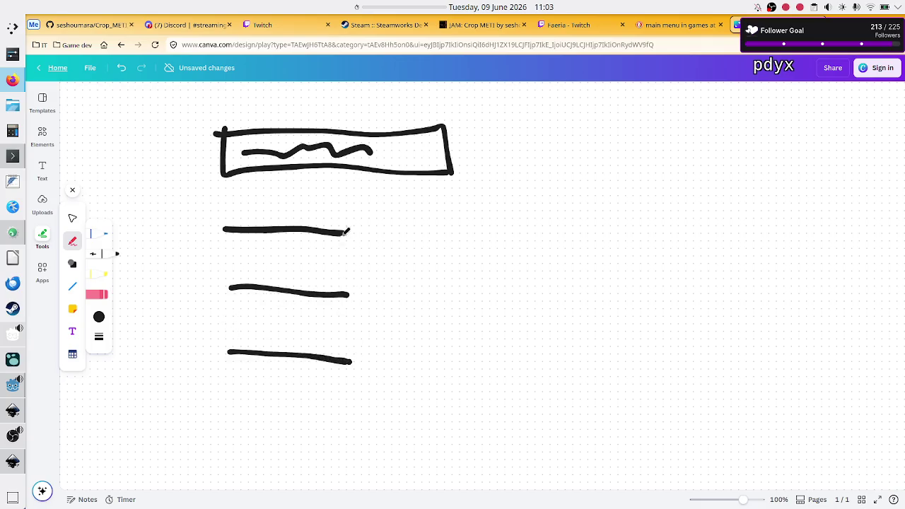
left_click_drag(308, 214, 301, 221)
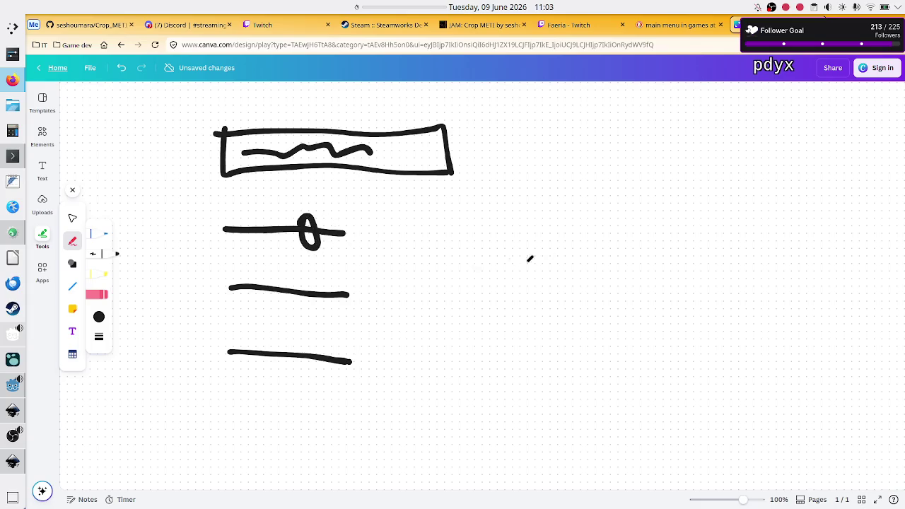
mouse_move(374, 239)
left_mouse_down()
mouse_move(573, 232)
mouse_move(565, 265)
left_mouse_up()
mouse_move(663, 200)
left_mouse_down()
mouse_move(662, 302)
mouse_move(667, 198)
mouse_move(782, 190)
mouse_move(776, 320)
mouse_move(672, 309)
mouse_move(666, 295)
left_mouse_up()
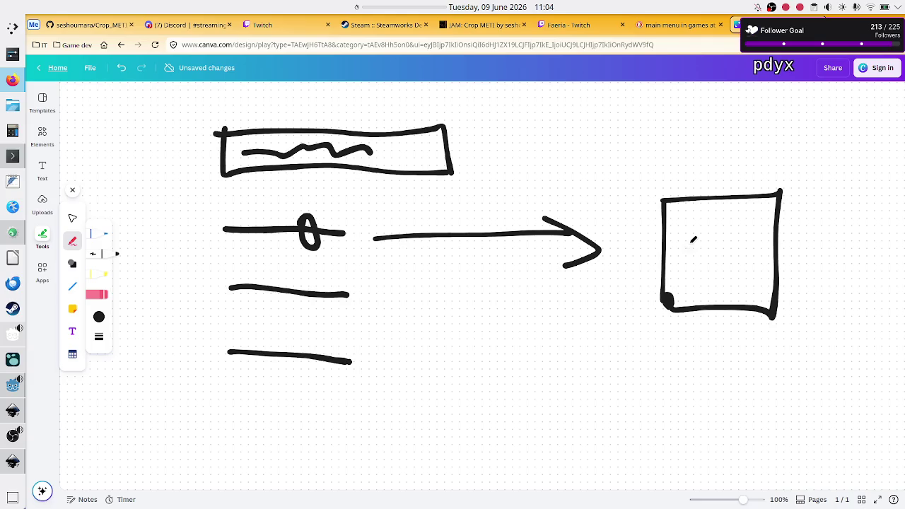
Step: Scribble four text lines and a scrollbar inside the right box
left_click_drag(679, 225, 733, 226)
left_click_drag(690, 244, 732, 241)
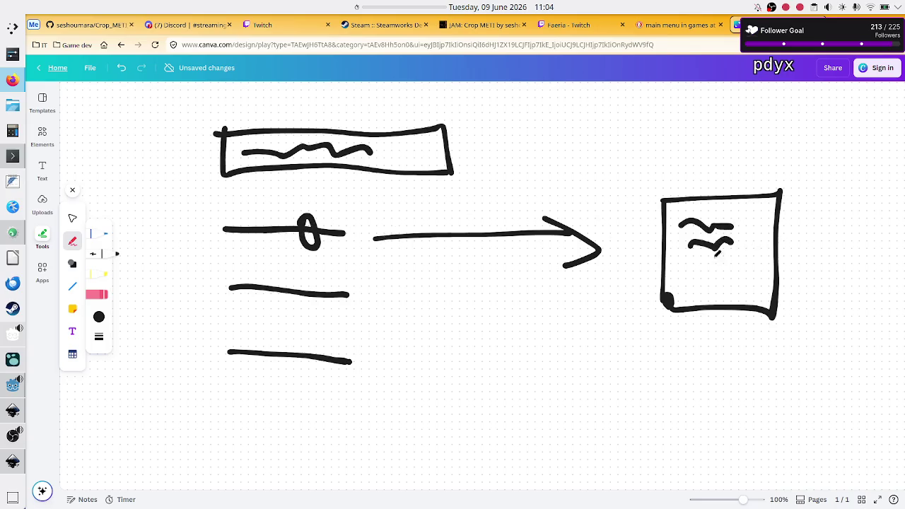
left_click_drag(689, 270, 735, 267)
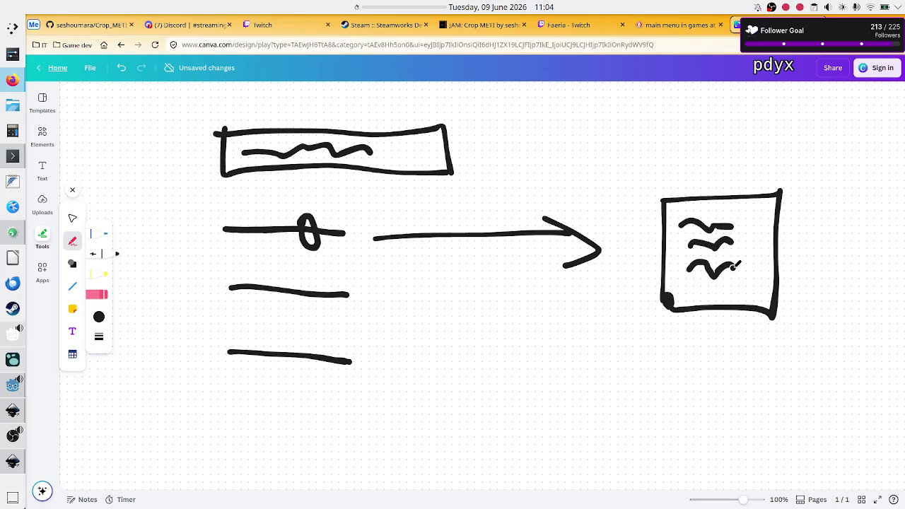
left_click_drag(692, 295, 745, 304)
left_click_drag(754, 223, 752, 277)
mouse_move(753, 223)
left_mouse_down()
mouse_move(769, 224)
mouse_move(772, 251)
mouse_move(765, 274)
mouse_move(746, 278)
left_mouse_up()
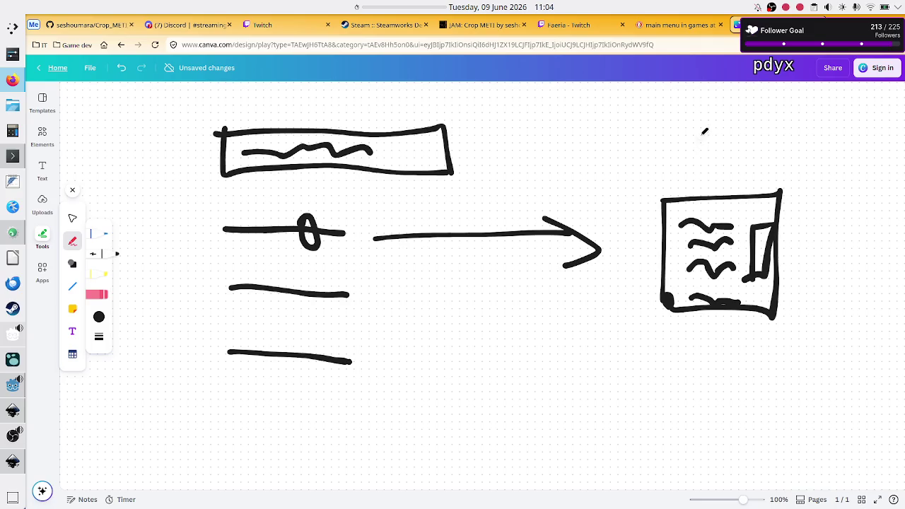
Step: Draw a down arrow with a $ above the box, a second bar, and a line linking them
mouse_move(717, 139)
left_mouse_down()
mouse_move(723, 182)
mouse_move(704, 168)
mouse_move(731, 181)
mouse_move(753, 160)
left_mouse_up()
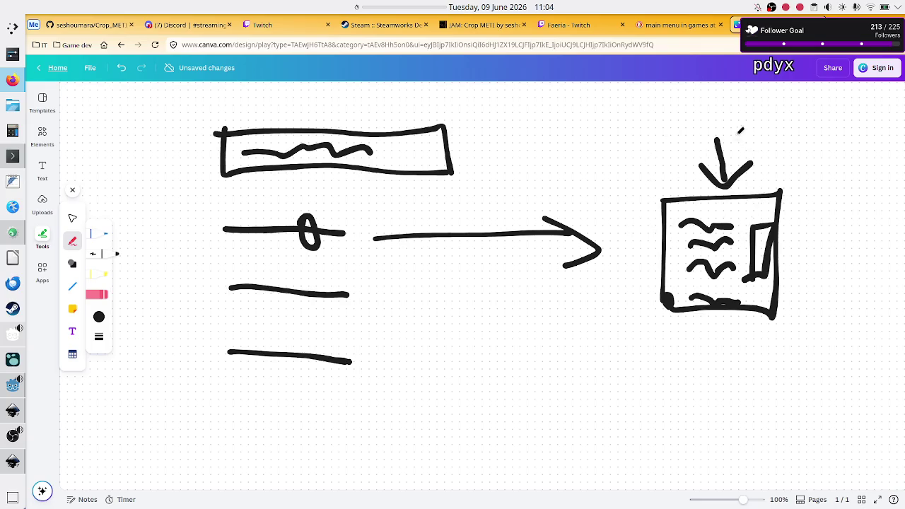
mouse_move(761, 115)
left_mouse_down()
mouse_move(752, 119)
mouse_move(761, 138)
left_mouse_up()
left_click_drag(748, 104, 763, 145)
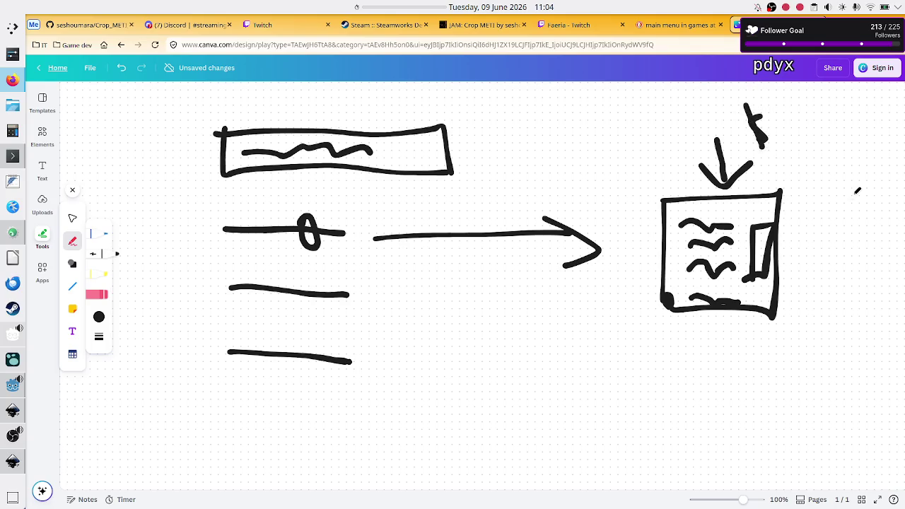
left_click_drag(753, 137, 765, 145)
mouse_move(208, 181)
left_mouse_down()
mouse_move(202, 211)
mouse_move(473, 209)
mouse_move(471, 171)
mouse_move(189, 184)
left_mouse_up()
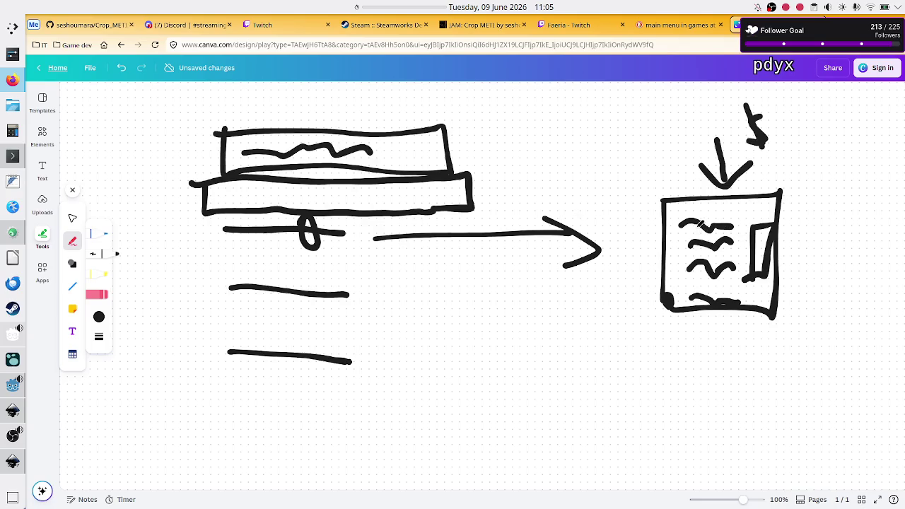
mouse_move(683, 224)
left_mouse_down()
mouse_move(627, 202)
mouse_move(498, 193)
mouse_move(411, 198)
mouse_move(433, 187)
left_mouse_up()
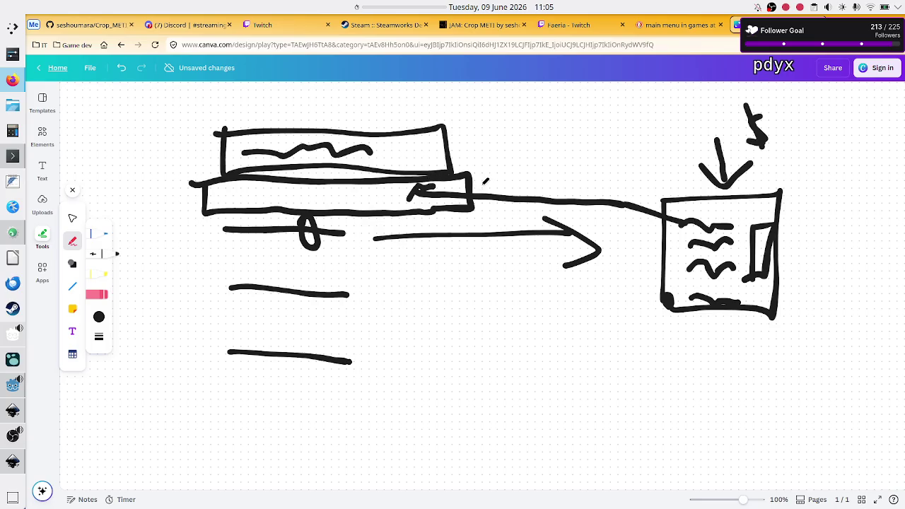
Step: Write 'Ai' left of the bars, brace the list lines, and strike through the arrow
mouse_move(150, 190)
left_mouse_down()
mouse_move(141, 216)
mouse_move(158, 212)
mouse_move(145, 205)
mouse_move(173, 198)
mouse_move(170, 218)
left_mouse_up()
left_click_drag(177, 178, 180, 172)
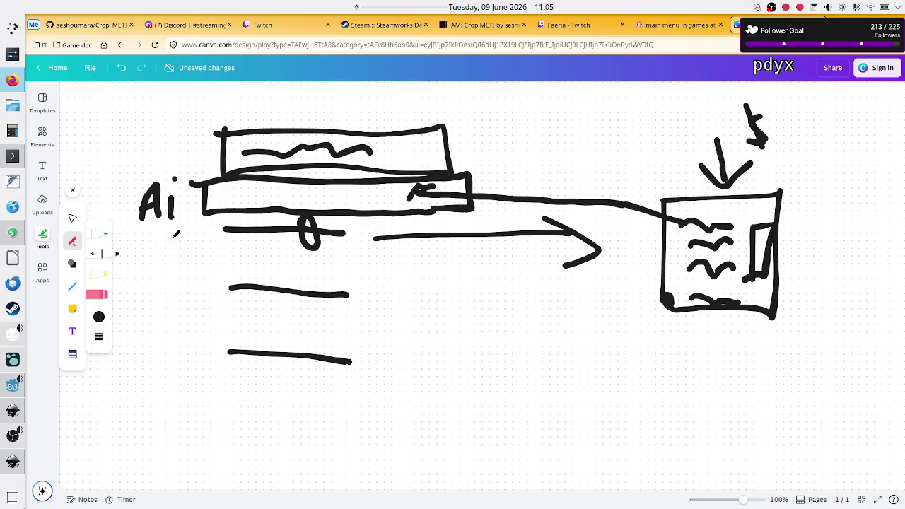
mouse_move(198, 234)
left_mouse_down()
mouse_move(152, 297)
mouse_move(177, 375)
left_mouse_up()
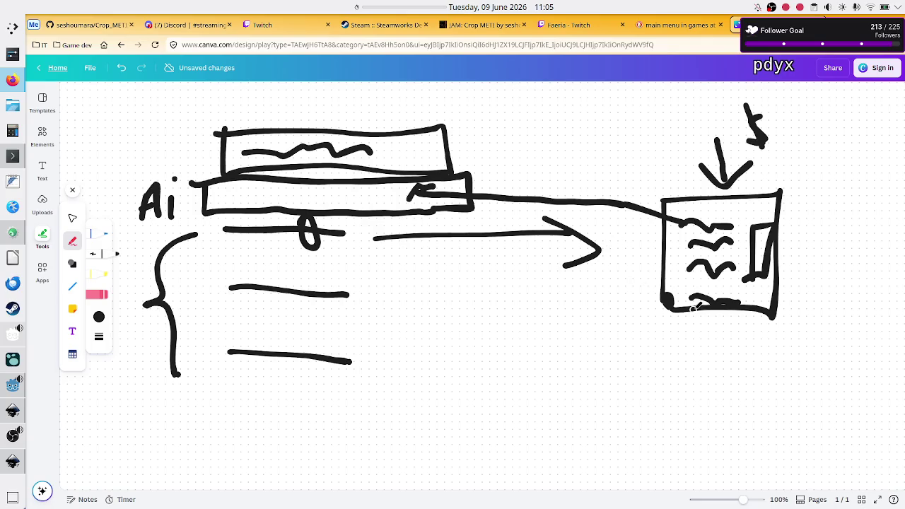
left_click_drag(786, 116, 702, 186)
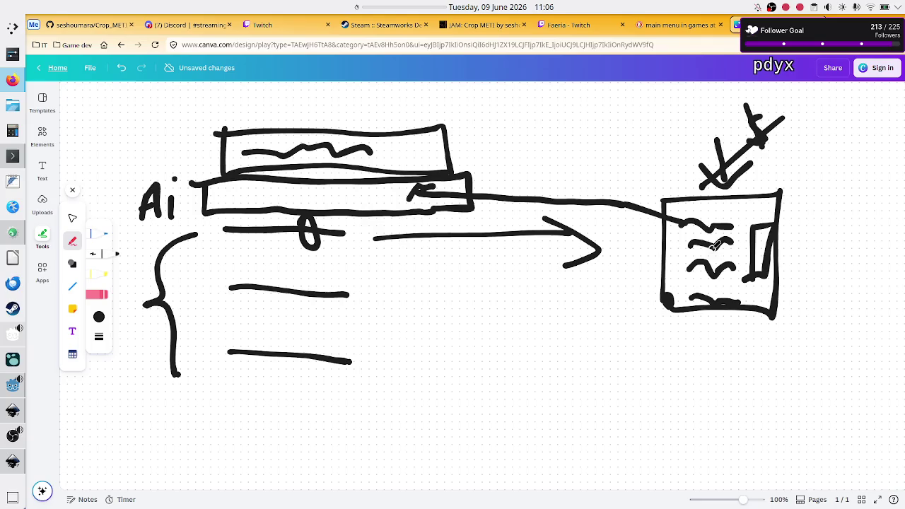
Step: Draw a curved arrow, hook mark and curve right of the box, plus an x by the top bar
mouse_move(778, 149)
left_mouse_down()
mouse_move(826, 184)
mouse_move(800, 195)
mouse_move(826, 236)
left_mouse_up()
mouse_move(857, 209)
left_mouse_down()
mouse_move(849, 228)
mouse_move(862, 236)
left_mouse_up()
mouse_move(827, 263)
left_mouse_down()
mouse_move(785, 292)
mouse_move(759, 291)
mouse_move(763, 304)
mouse_move(776, 303)
left_mouse_up()
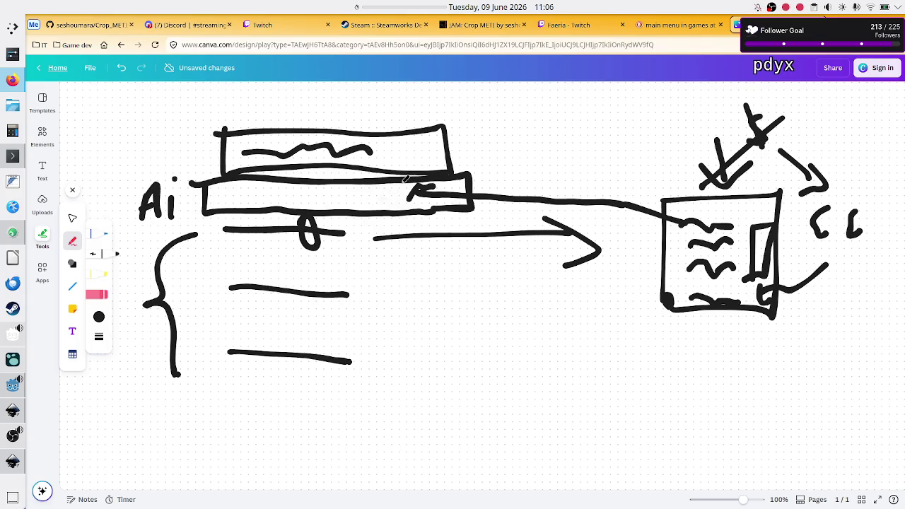
mouse_move(471, 118)
left_mouse_down()
mouse_move(460, 134)
mouse_move(471, 136)
left_mouse_up()
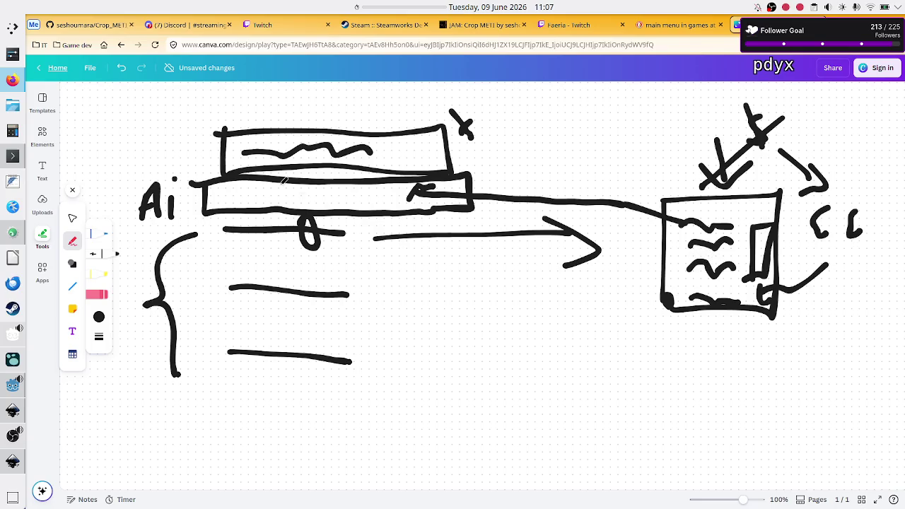
Step: Scribble text in the second bar, add an arrow at the top bar and one from the second list line
mouse_move(244, 194)
left_mouse_down()
mouse_move(276, 212)
mouse_move(315, 195)
mouse_move(377, 202)
left_mouse_up()
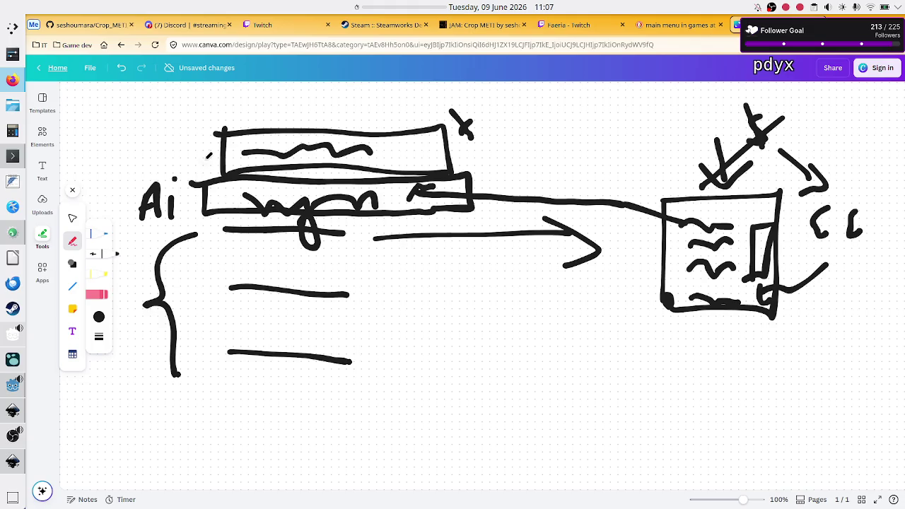
left_click_drag(147, 125, 198, 165)
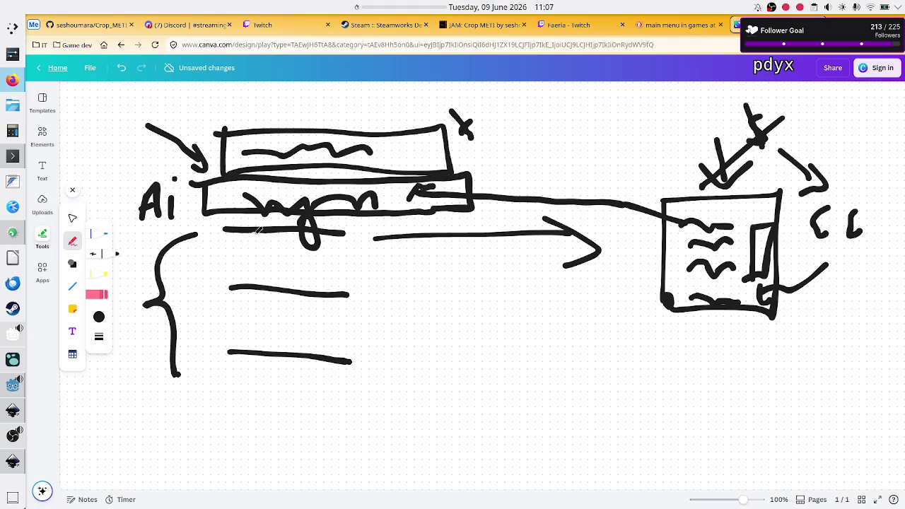
mouse_move(277, 277)
left_mouse_down()
mouse_move(275, 288)
mouse_move(289, 282)
left_mouse_up()
mouse_move(282, 284)
left_mouse_down()
mouse_move(510, 256)
mouse_move(603, 277)
mouse_move(582, 320)
left_mouse_up()
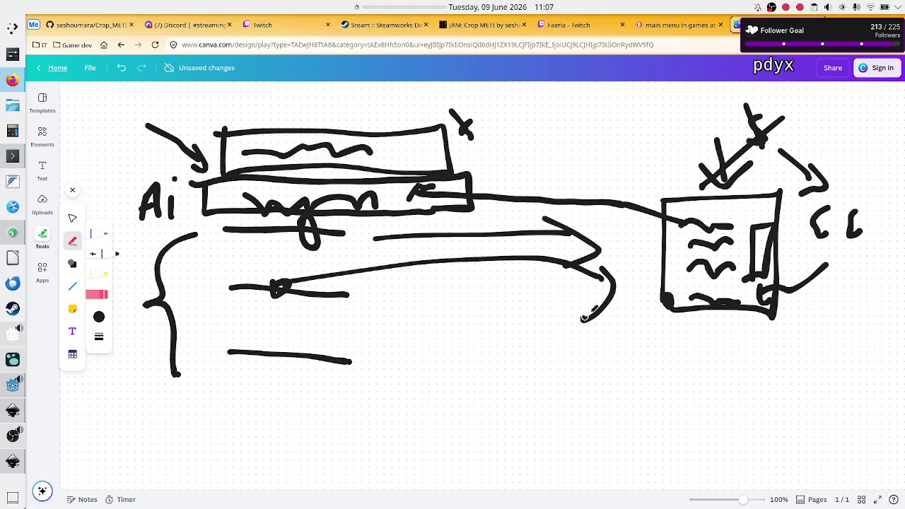
Step: Draw a slanted panel shape beside the content box's lower-left corner
left_click_drag(625, 277, 629, 327)
left_click_drag(622, 279, 661, 275)
mouse_move(645, 282)
left_mouse_down()
mouse_move(648, 319)
mouse_move(631, 329)
left_mouse_up()
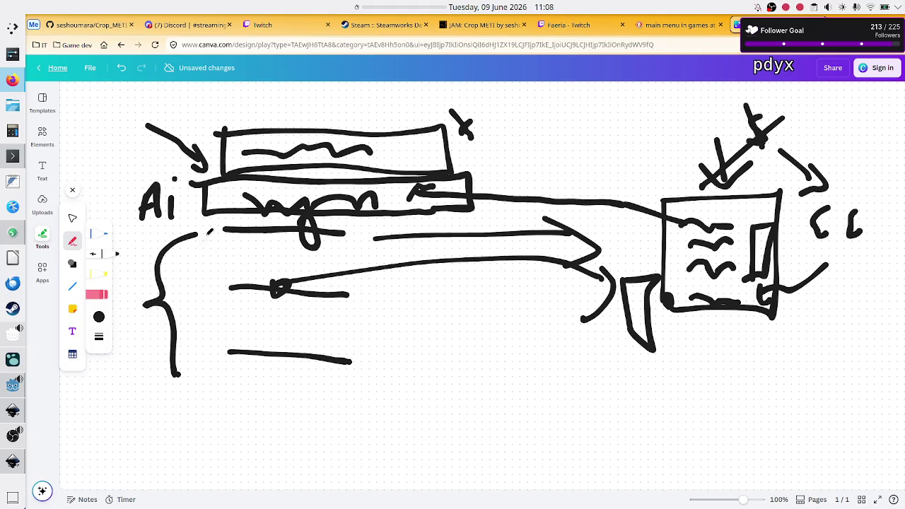
Step: Checkmark the first list line and add fourth and checked fifth list lines
mouse_move(202, 233)
left_mouse_down()
mouse_move(210, 239)
mouse_move(222, 222)
left_mouse_up()
left_click_drag(232, 400, 347, 409)
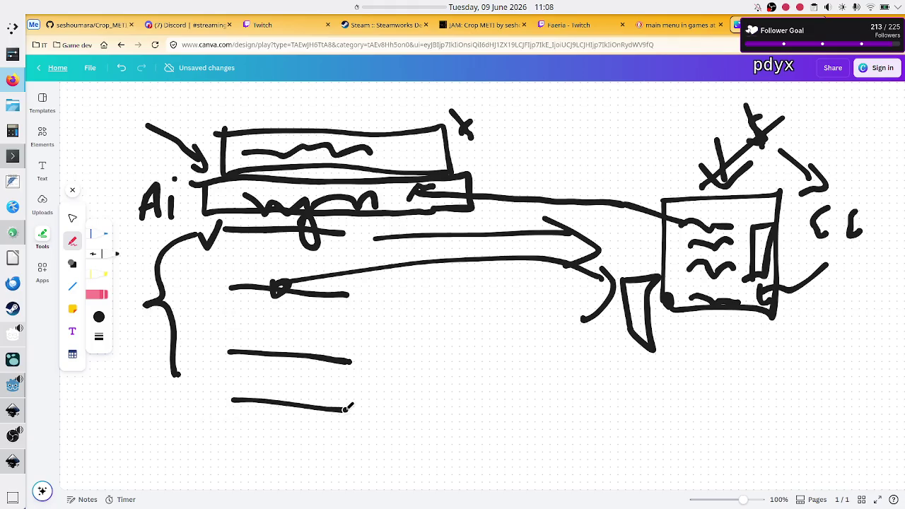
left_click_drag(193, 451, 213, 431)
left_click_drag(241, 458, 369, 460)
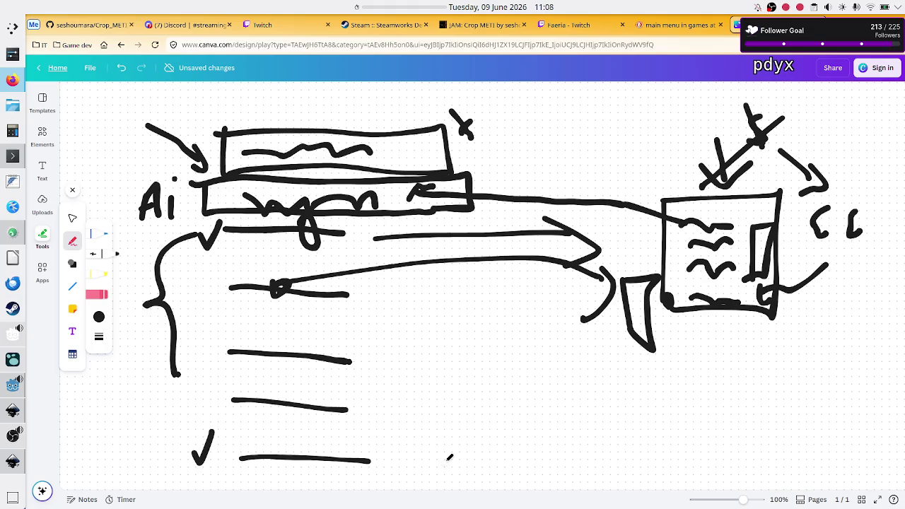
Step: Write '2/' below the list and loop a bubble outline around the Ai label
mouse_move(444, 458)
left_mouse_down()
mouse_move(468, 458)
mouse_move(471, 478)
left_mouse_up()
mouse_move(492, 447)
left_mouse_down()
mouse_move(481, 485)
mouse_move(576, 477)
left_mouse_up()
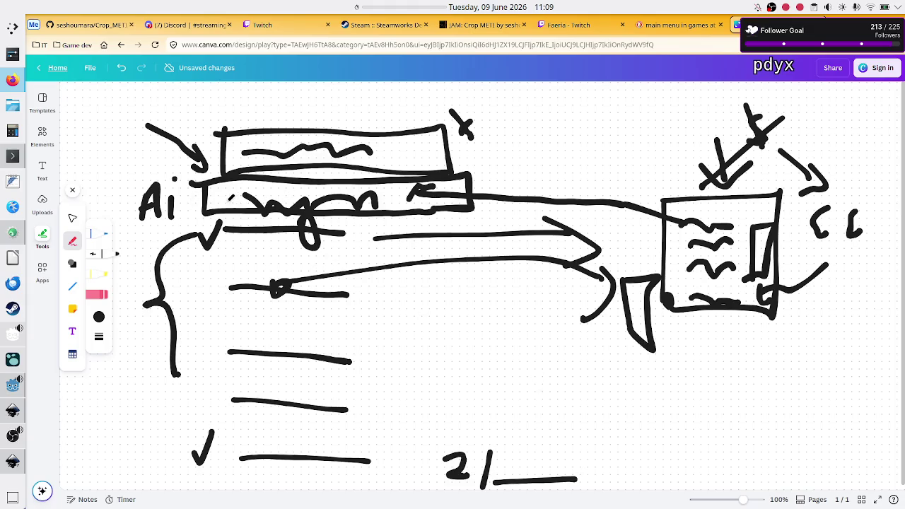
mouse_move(127, 180)
left_mouse_down()
mouse_move(173, 232)
mouse_move(177, 161)
mouse_move(124, 185)
left_mouse_up()
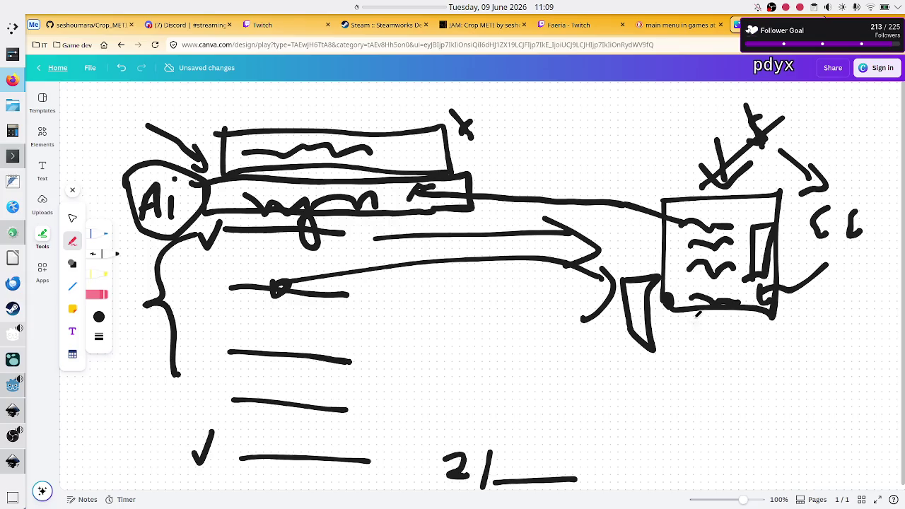
Step: Draw a wedge below the box and short connector strokes off the panel's right side
mouse_move(693, 323)
left_mouse_down()
mouse_move(687, 338)
mouse_move(775, 357)
mouse_move(704, 321)
mouse_move(690, 329)
left_mouse_up()
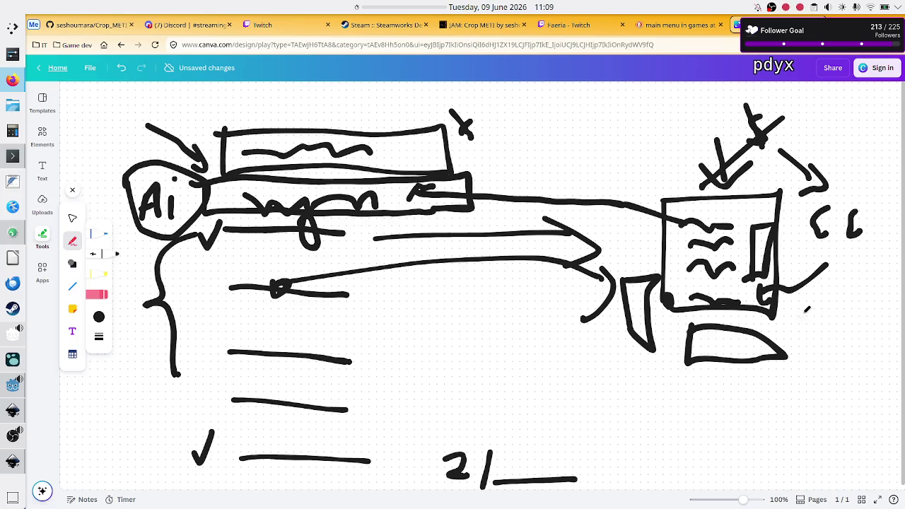
left_click_drag(804, 311, 774, 313)
mouse_move(773, 320)
left_mouse_down()
mouse_move(785, 342)
mouse_move(806, 332)
left_mouse_up()
Step: Write an N beside the panel, undo it, and begin an A at the lower left
mouse_move(824, 301)
left_mouse_down()
mouse_move(821, 339)
mouse_move(847, 338)
mouse_move(853, 293)
mouse_move(892, 333)
mouse_move(900, 297)
left_mouse_up()
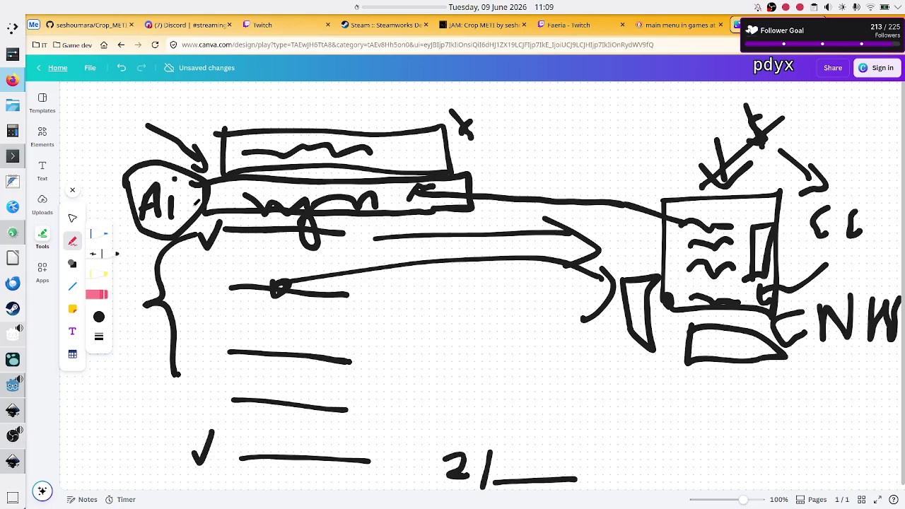
key("ctrl+z")
mouse_move(80, 393)
left_mouse_down()
mouse_move(77, 434)
mouse_move(108, 441)
mouse_move(114, 414)
mouse_move(123, 439)
left_mouse_up()
Step: Finish the lower 'Ai' label and link it with a line to a stack of short list lines
left_click(120, 376)
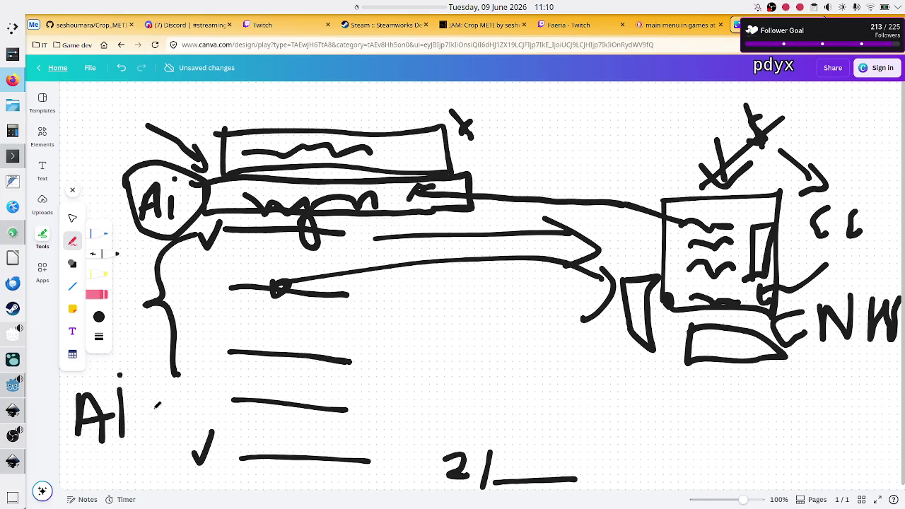
mouse_move(151, 408)
left_mouse_down()
mouse_move(296, 332)
mouse_move(317, 330)
left_mouse_up()
mouse_move(239, 310)
left_mouse_down()
mouse_move(297, 309)
mouse_move(312, 323)
left_mouse_up()
left_click_drag(251, 343, 304, 342)
left_click_drag(253, 362, 306, 372)
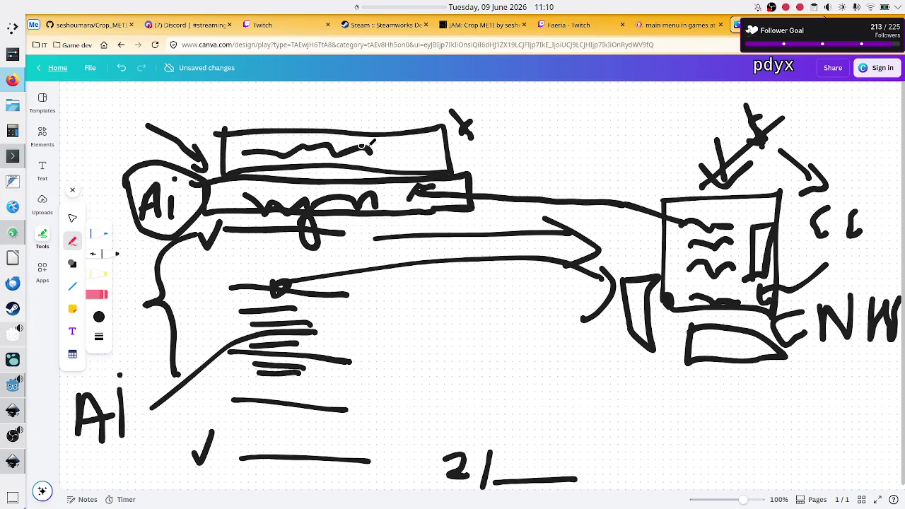
mouse_move(260, 385)
left_mouse_down()
mouse_move(317, 390)
mouse_move(273, 412)
mouse_move(298, 411)
mouse_move(283, 438)
left_mouse_up()
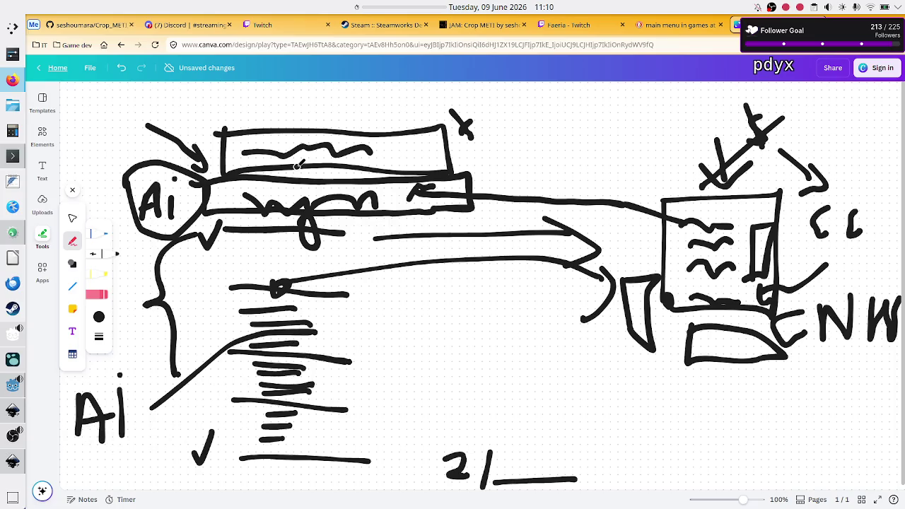
Step: Add an arrowhead pointing into the Ingam bar and extra letters to its label
left_click_drag(461, 181, 424, 198)
left_click(389, 192)
mouse_move(393, 190)
left_mouse_down()
mouse_move(409, 189)
mouse_move(396, 206)
left_mouse_up()
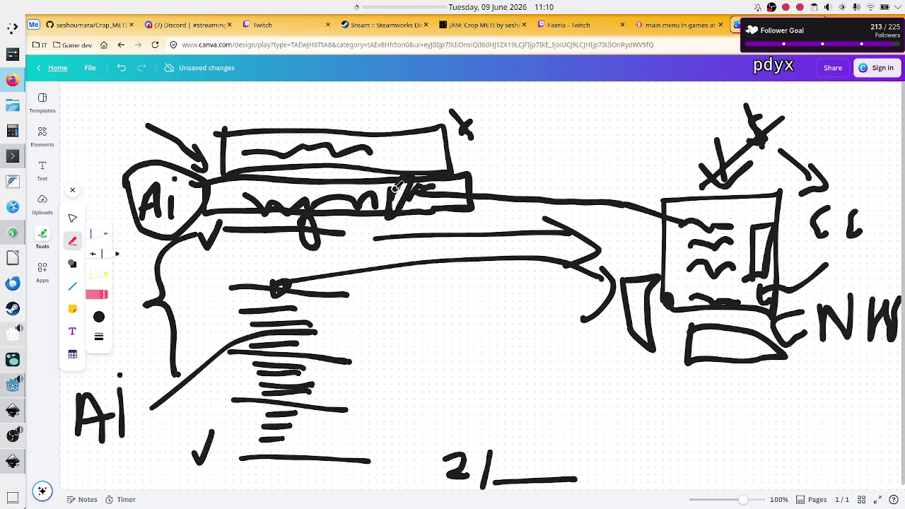
Step: Bracket the list lines on both sides, turn the 2 into a 3, and underline the lower Ai
mouse_move(227, 282)
left_mouse_down()
mouse_move(217, 287)
mouse_move(212, 353)
mouse_move(238, 370)
mouse_move(226, 437)
mouse_move(240, 442)
left_mouse_up()
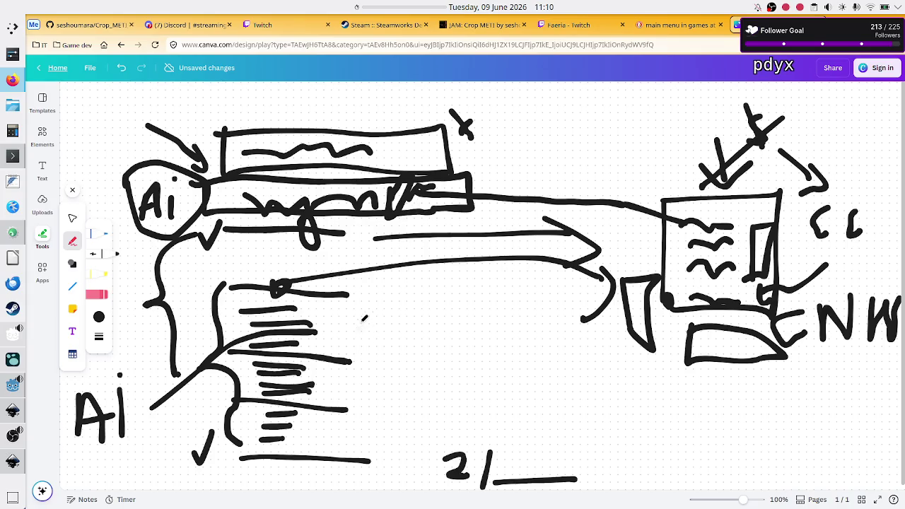
mouse_move(366, 305)
left_mouse_down()
mouse_move(405, 354)
mouse_move(408, 403)
mouse_move(382, 435)
left_mouse_up()
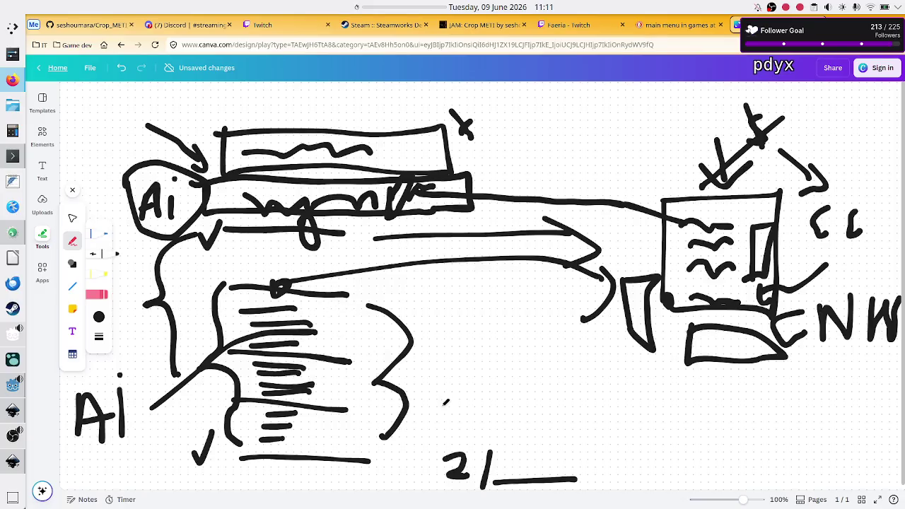
mouse_move(450, 461)
left_mouse_down()
mouse_move(467, 479)
mouse_move(431, 487)
left_mouse_up()
left_click_drag(88, 447, 145, 440)
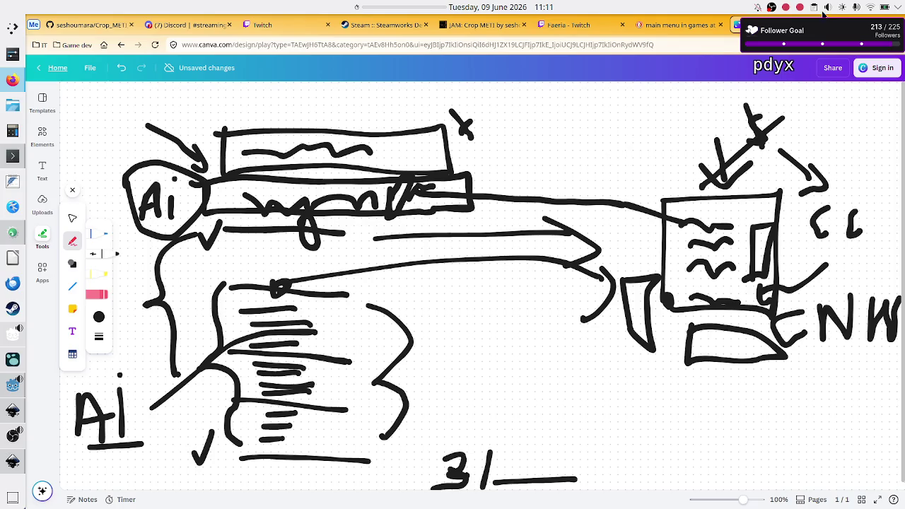
Step: Close the Canva whiteboard tab and confirm leaving the page without saving
left_click(817, 25)
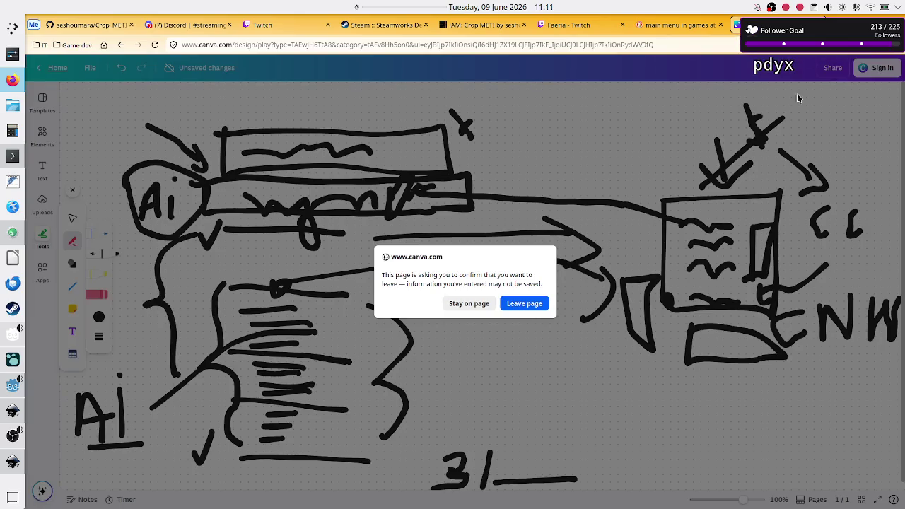
left_click(524, 305)
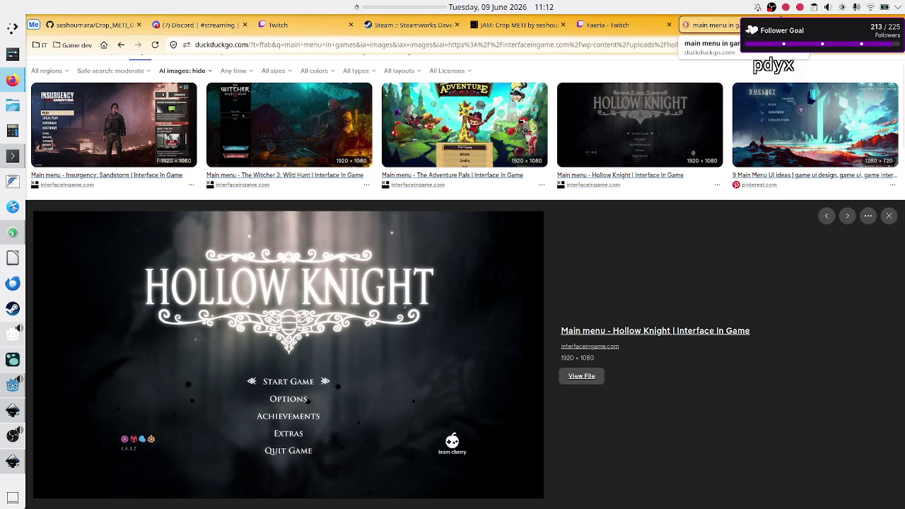
Step: Open a new tab and search DuckDuckGo for 'test'
key("ctrl+t")
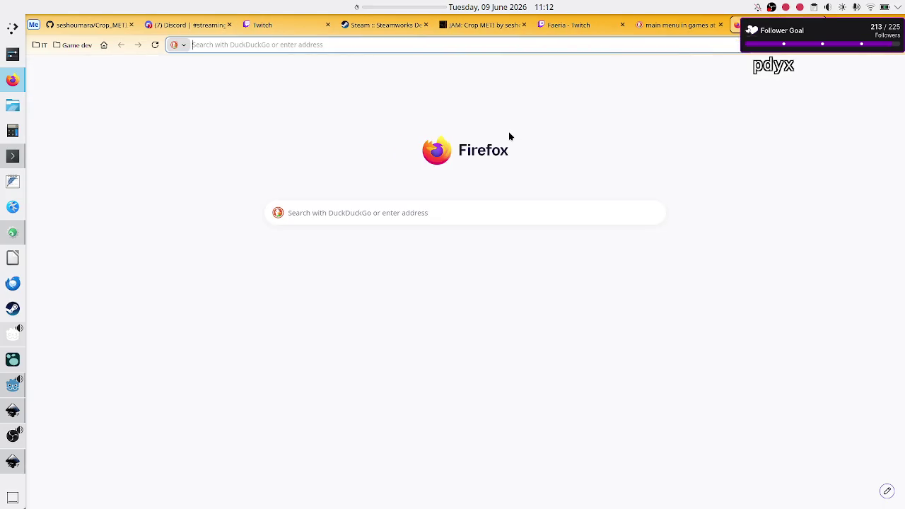
type("test")
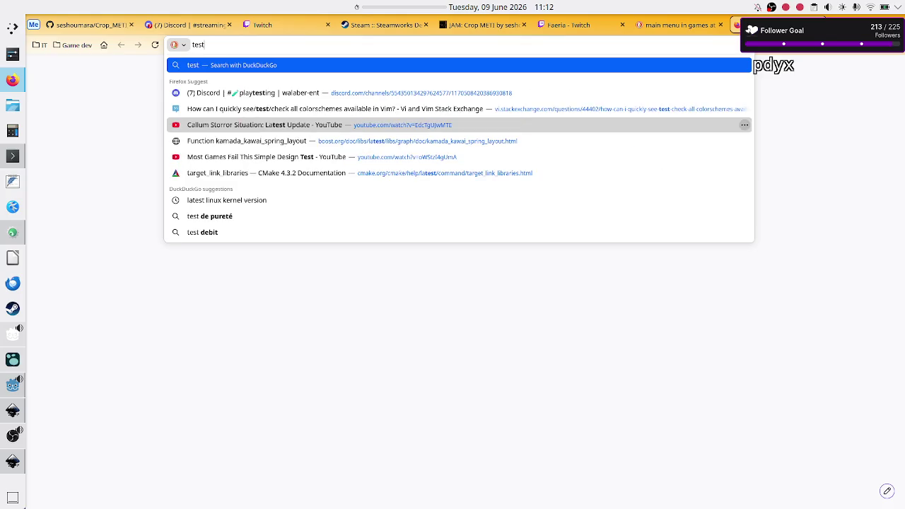
key("Return")
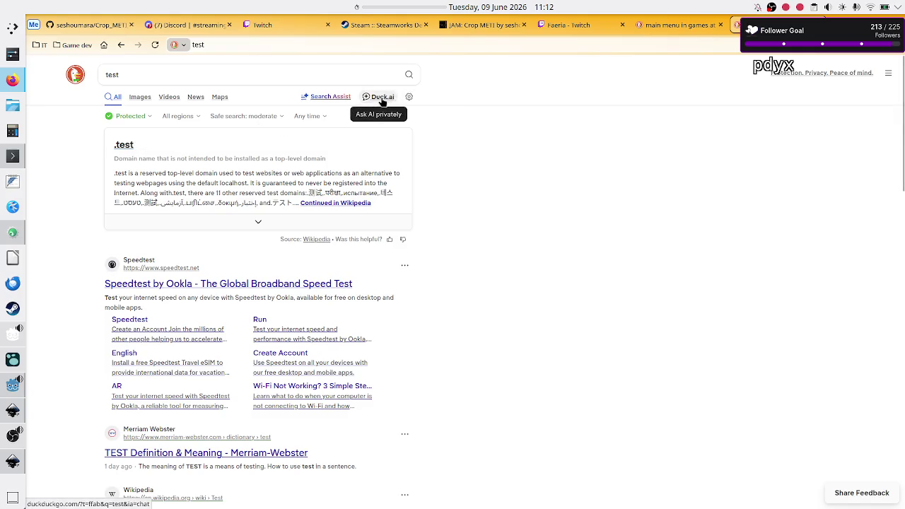
Step: Open DuckDuckGo's full search settings page and scroll through the options
left_click(409, 97)
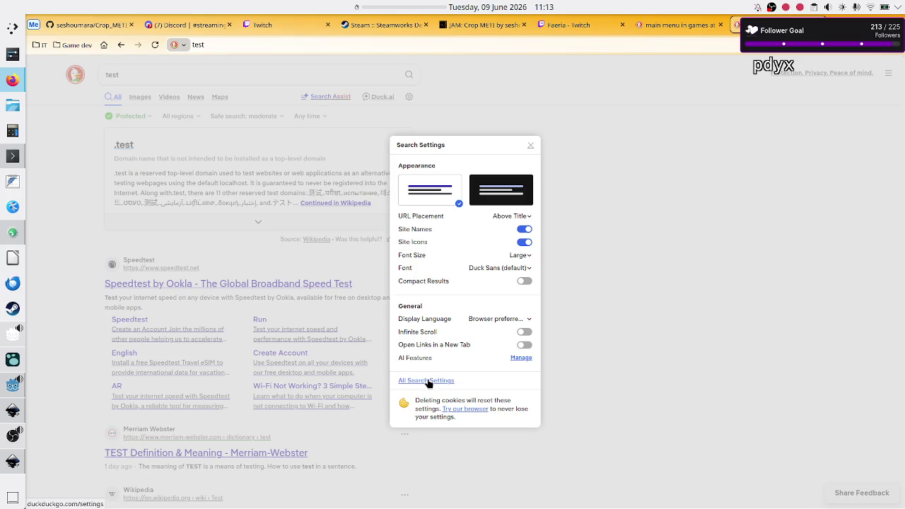
left_click(428, 381)
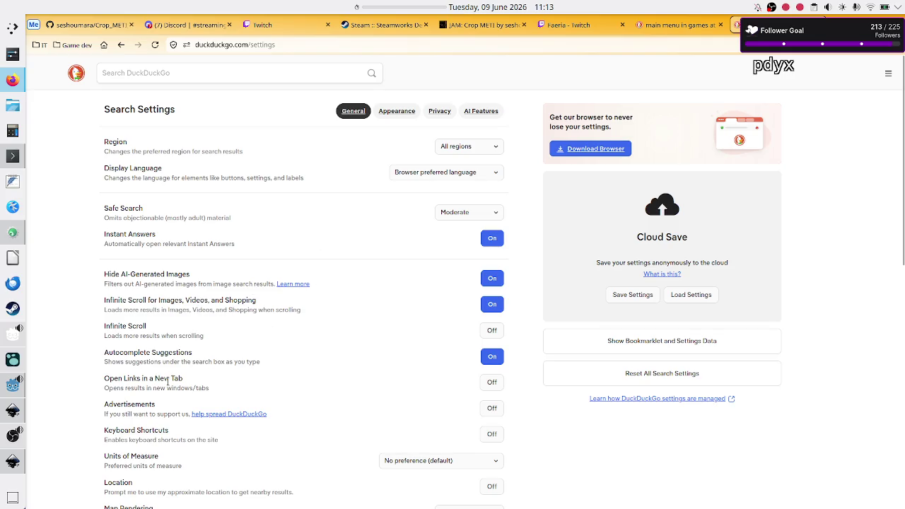
scroll(169, 378, "down", 2)
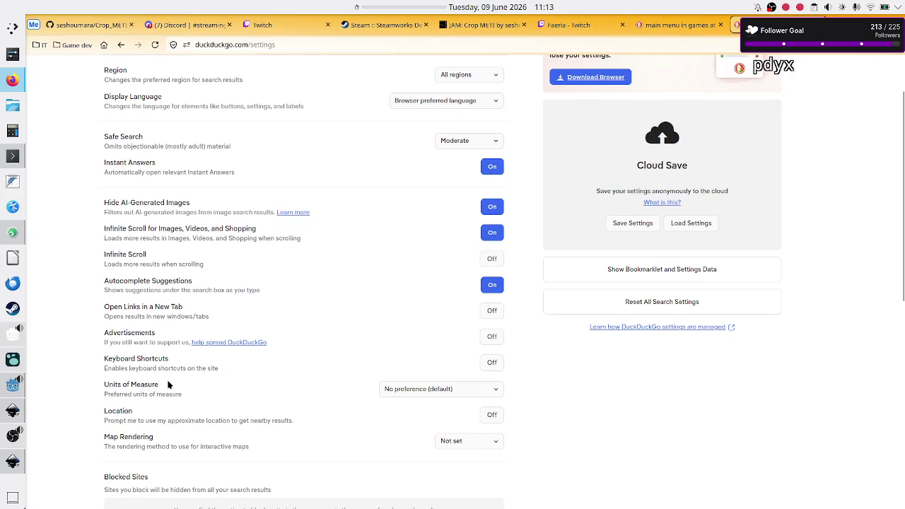
scroll(169, 385, "down", 5)
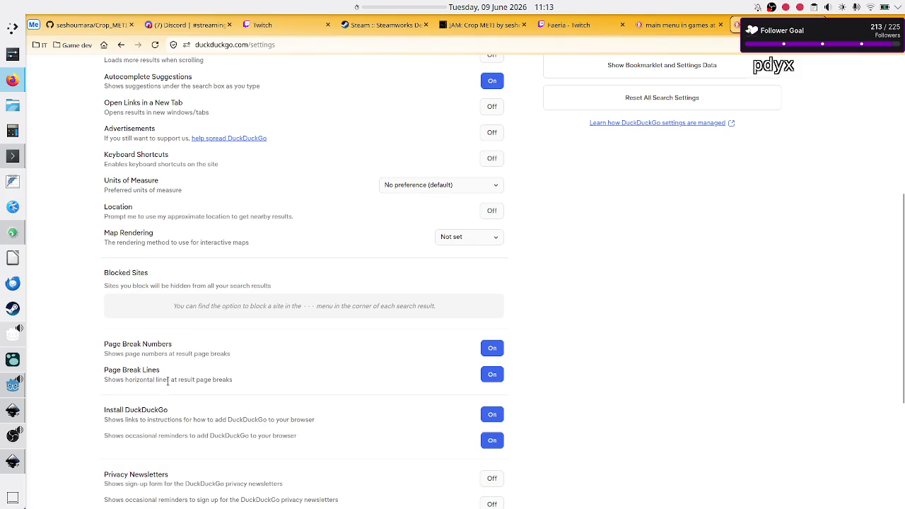
scroll(168, 383, "down", 3)
scroll(168, 385, "up", 10)
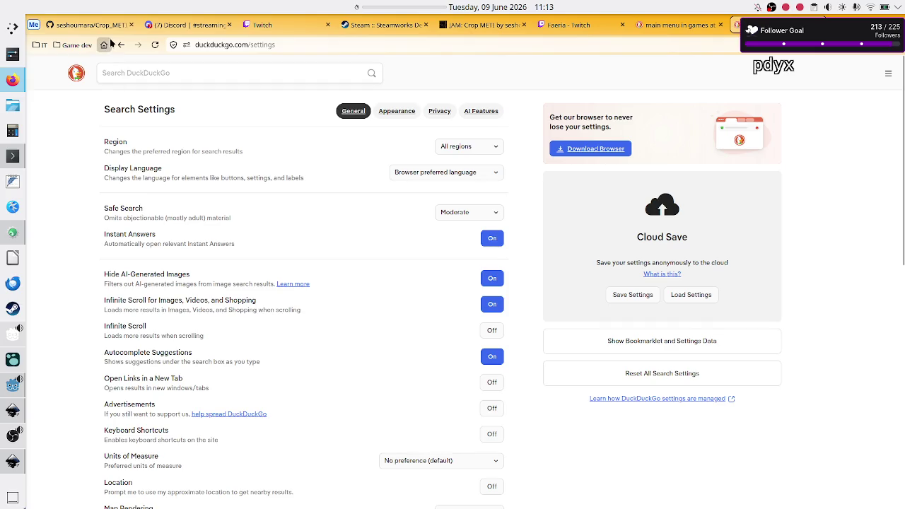
Step: Return to the 'test' results, close the settings panel, and scroll through the results
left_click(121, 45)
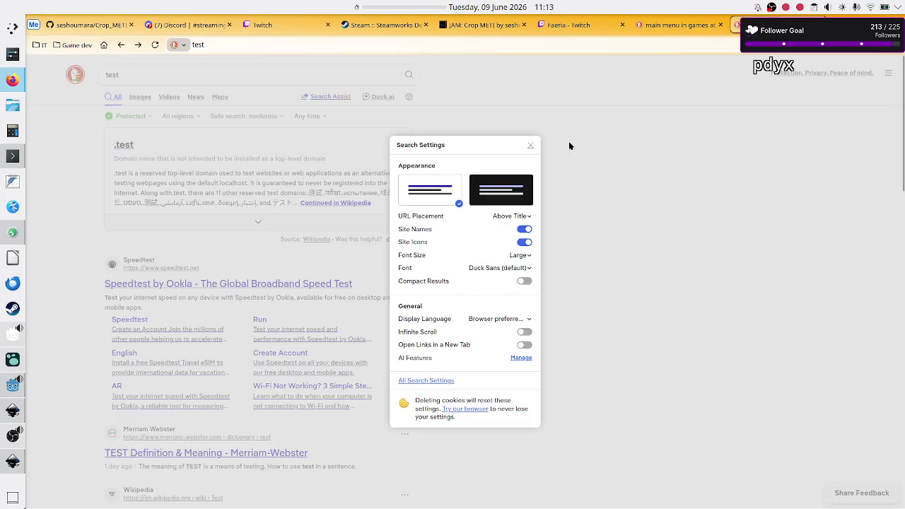
left_click(532, 146)
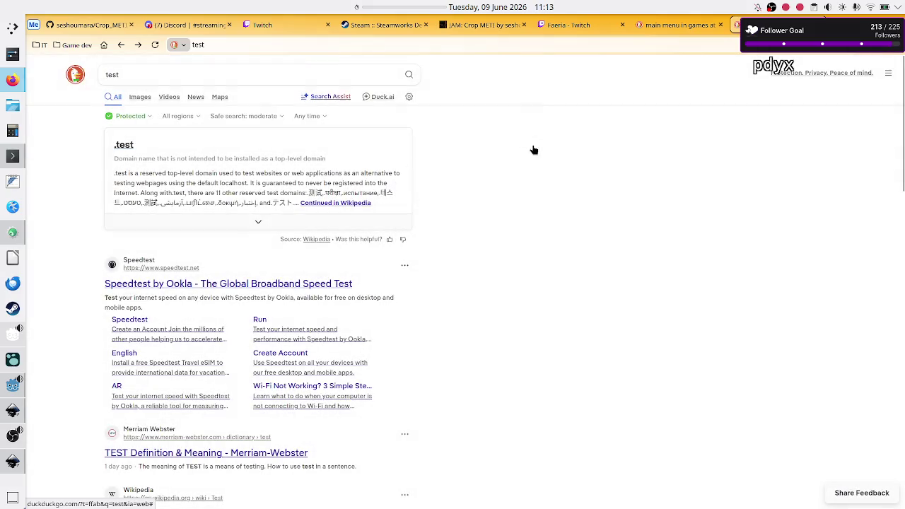
scroll(426, 328, "down", 4)
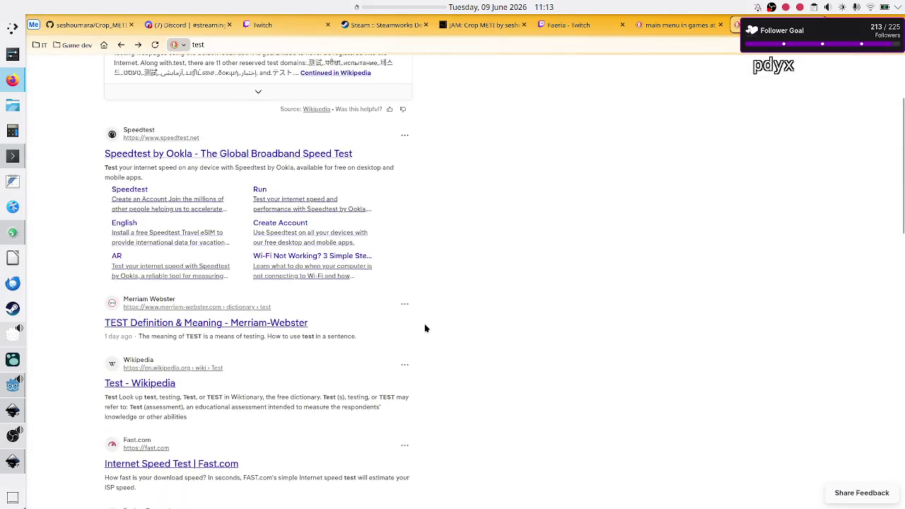
scroll(426, 328, "down", 6)
scroll(426, 328, "up", 10)
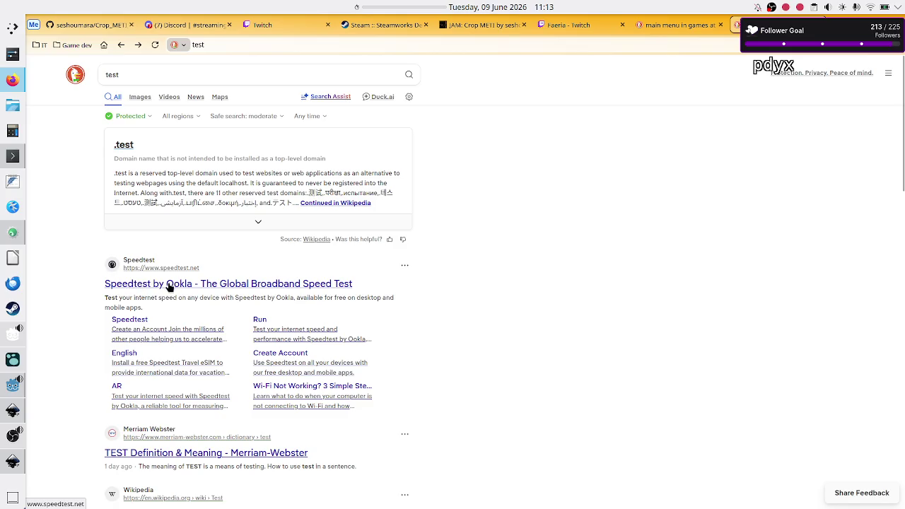
scroll(88, 297, "down", 3)
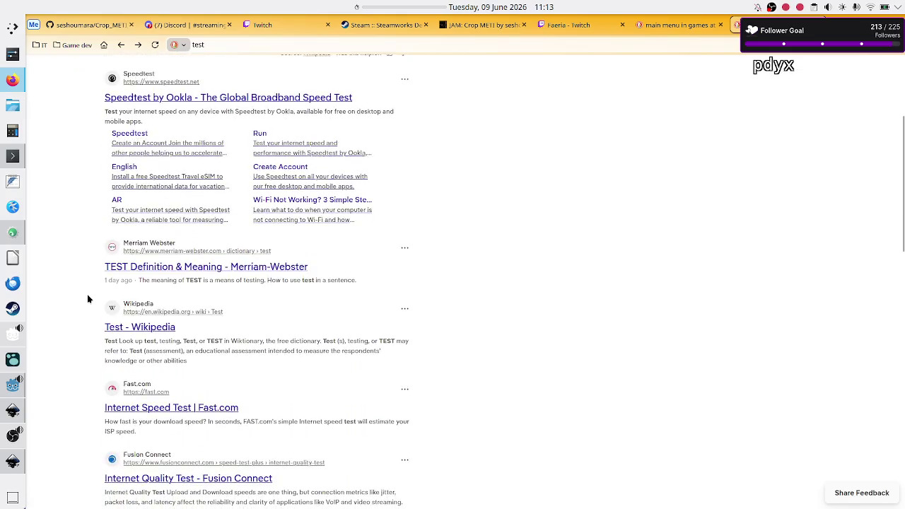
scroll(88, 299, "up", 3)
scroll(88, 299, "down", 3)
scroll(88, 299, "down", 4)
scroll(88, 298, "up", 7)
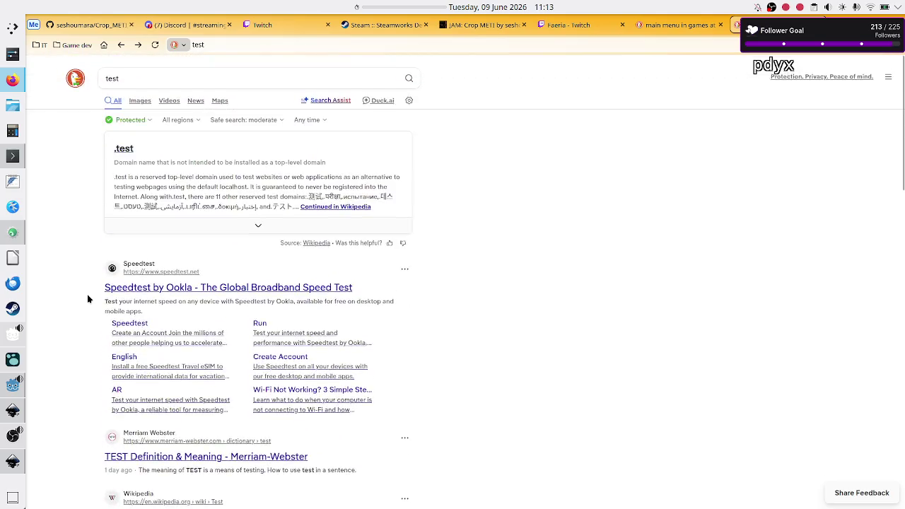
scroll(75, 148, "up", 1)
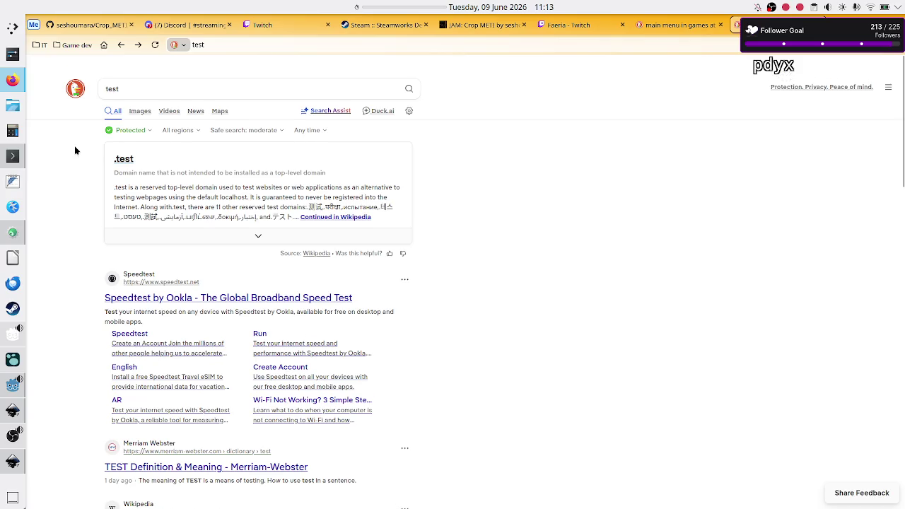
scroll(81, 234, "down", 3)
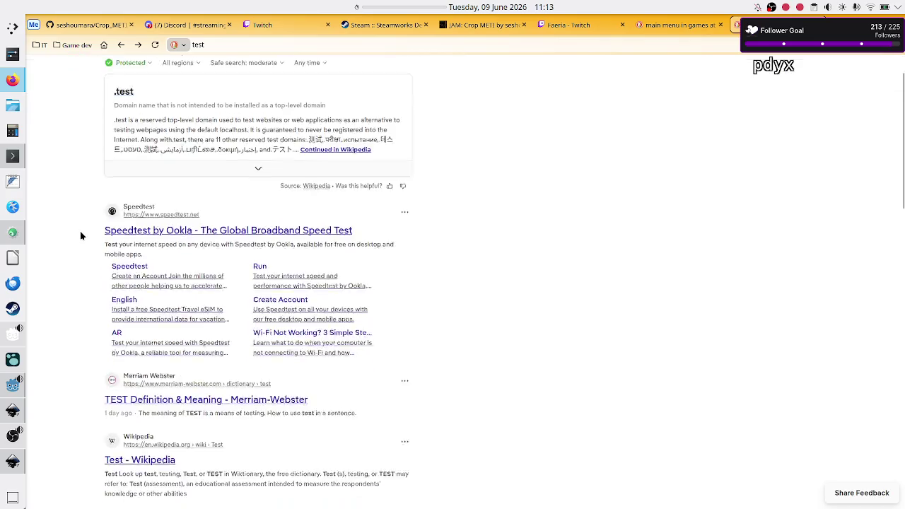
scroll(81, 235, "up", 4)
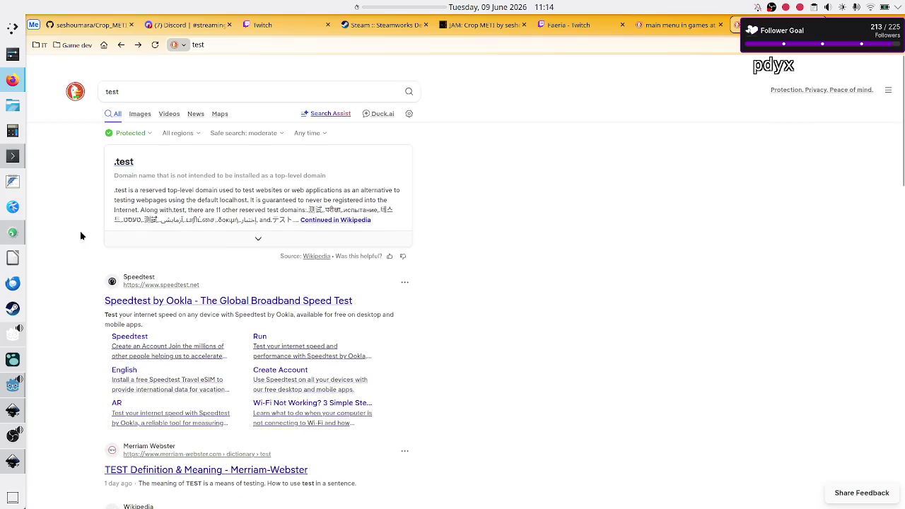
Step: Browse the 'test' results further, then bring up Firefox's main menu
left_click(158, 70)
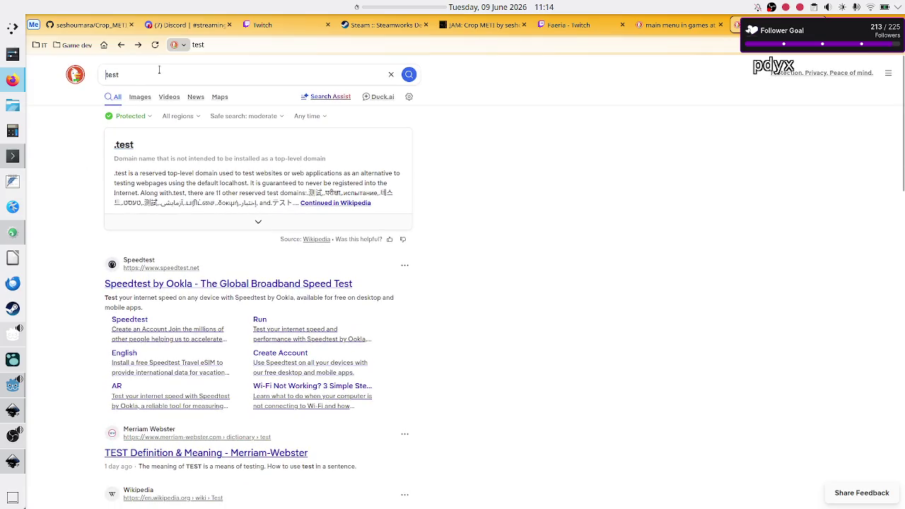
left_click(64, 184)
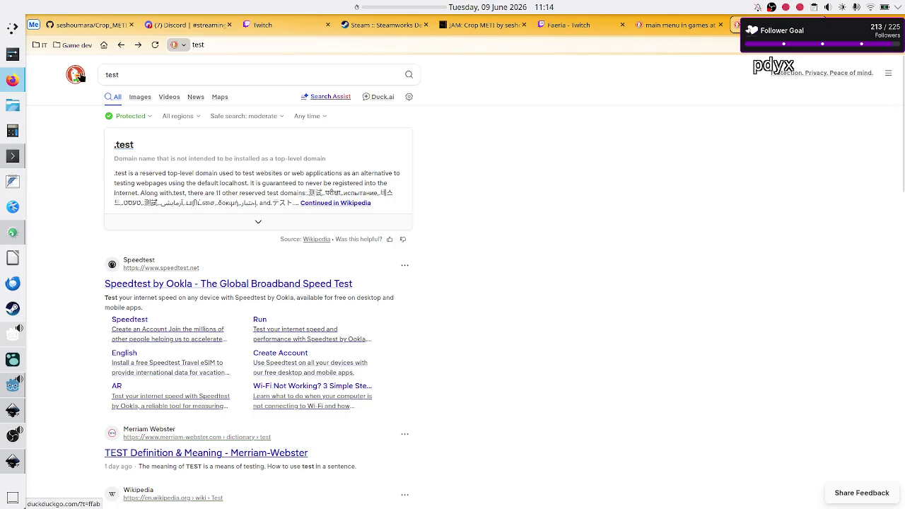
scroll(497, 254, "down", 1)
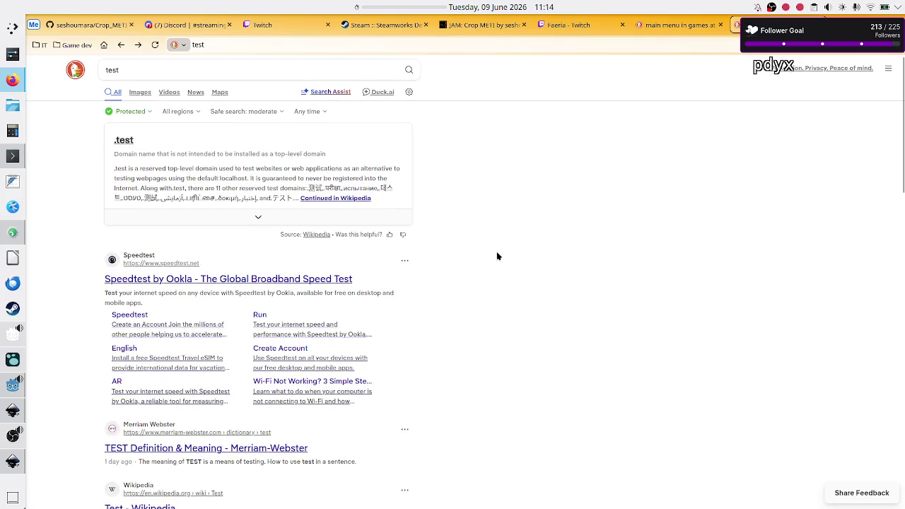
scroll(498, 257, "up", 2)
scroll(497, 256, "down", 1)
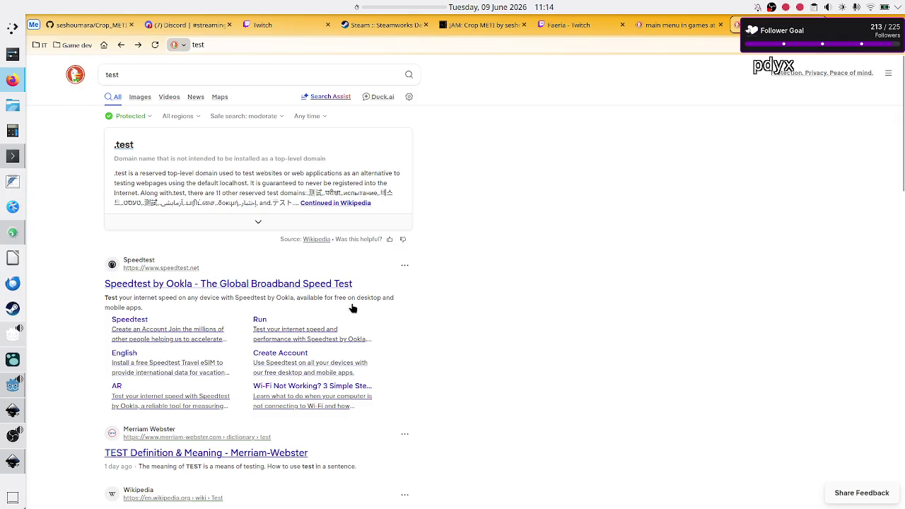
scroll(449, 290, "down", 3)
scroll(448, 292, "down", 3)
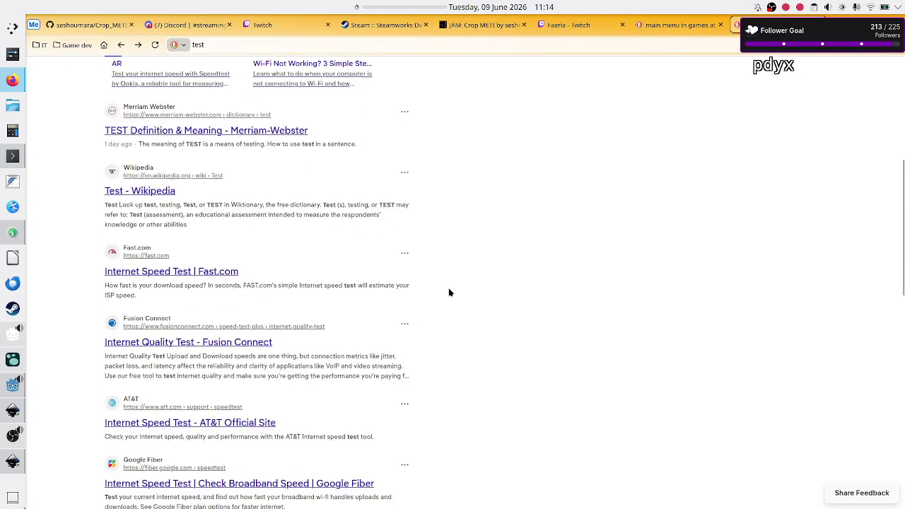
scroll(448, 292, "up", 6)
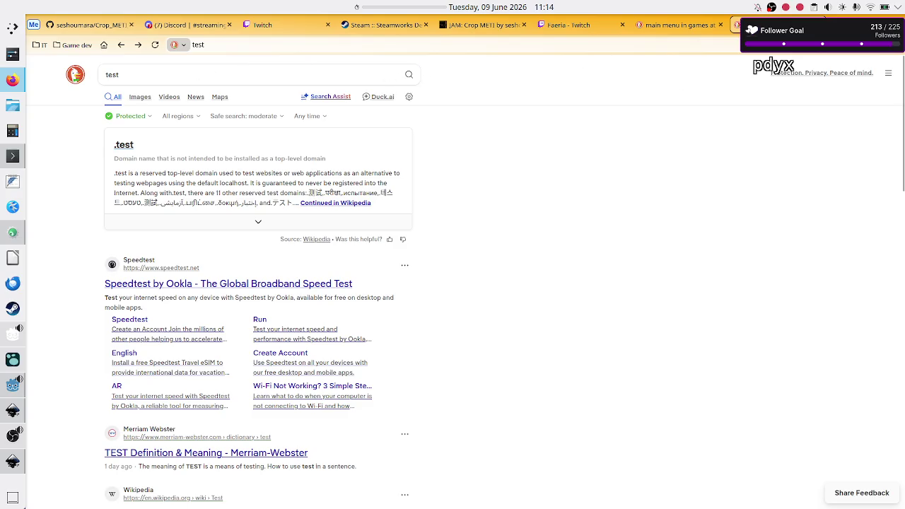
left_click(892, 45)
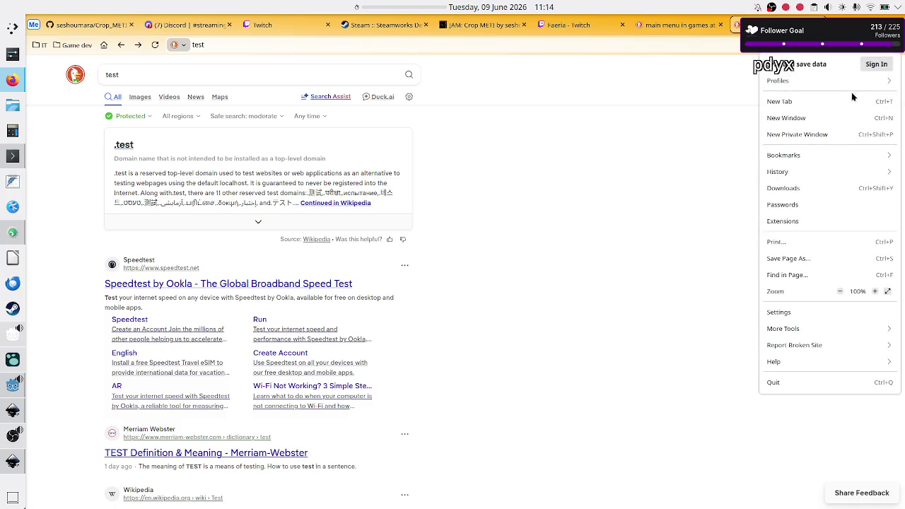
Step: Check Firefox's Search settings and keep DuckDuckGo as the default search engine
left_click(799, 312)
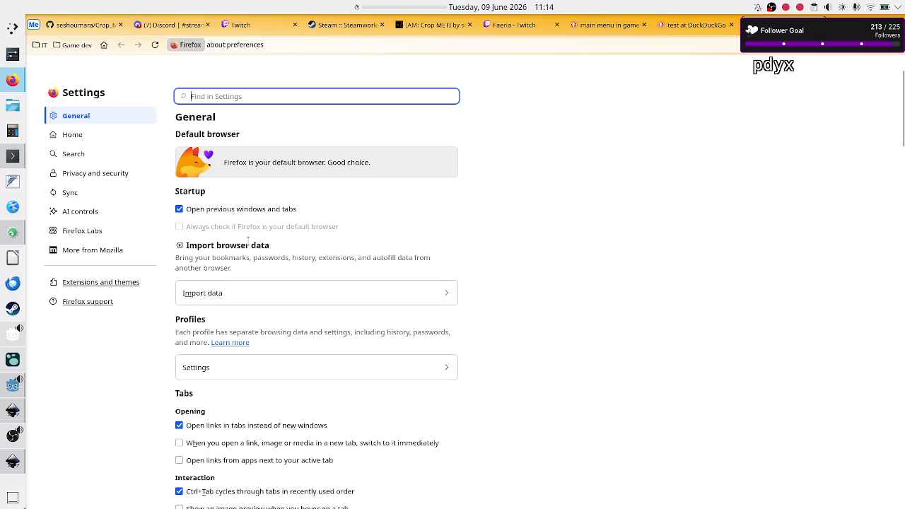
left_click(99, 154)
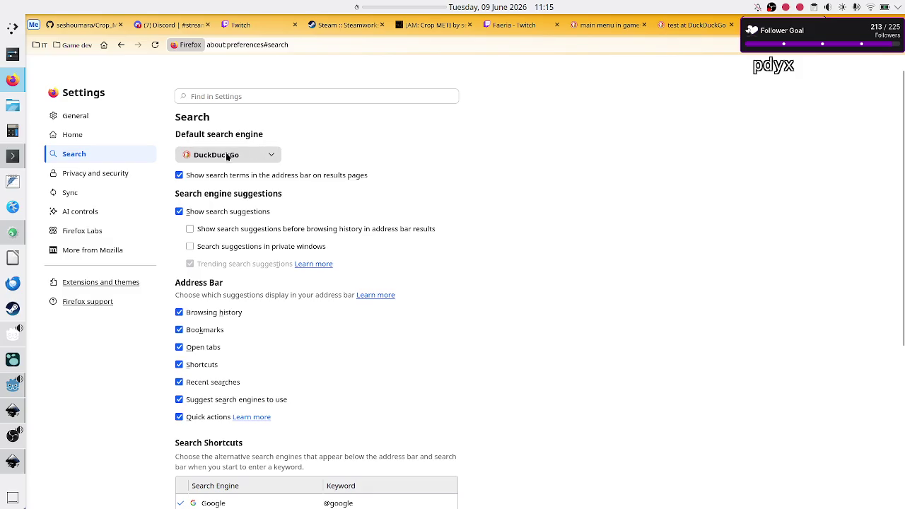
left_click(276, 156)
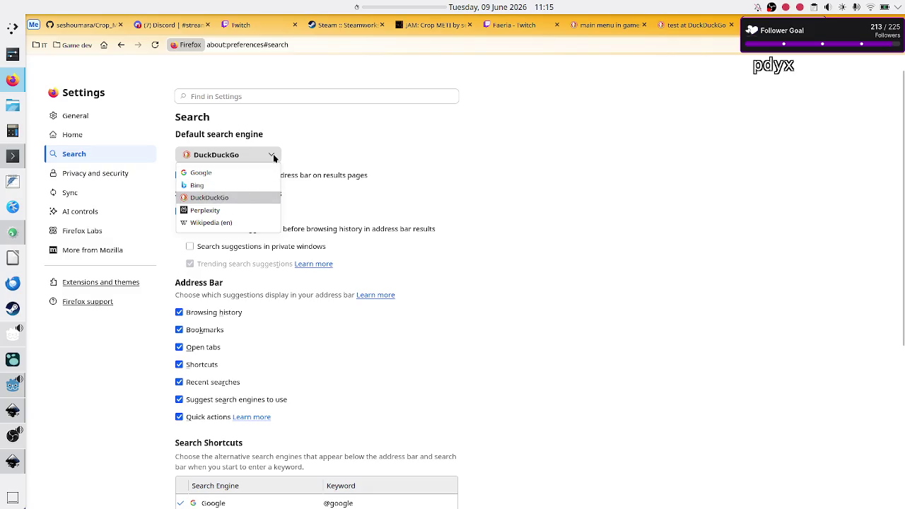
left_click(273, 155)
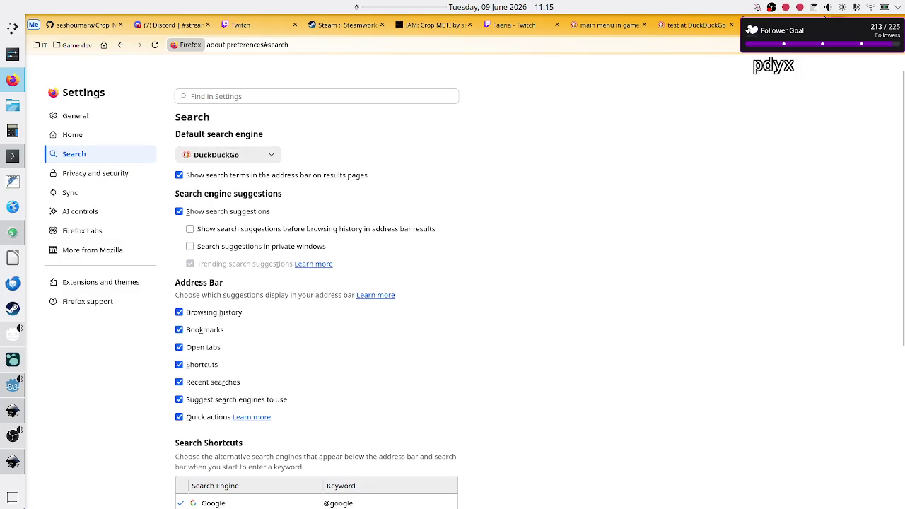
Step: Close the Settings and 'test' tabs, then switch to the Discord #streaming channel tab
key("ctrl+w")
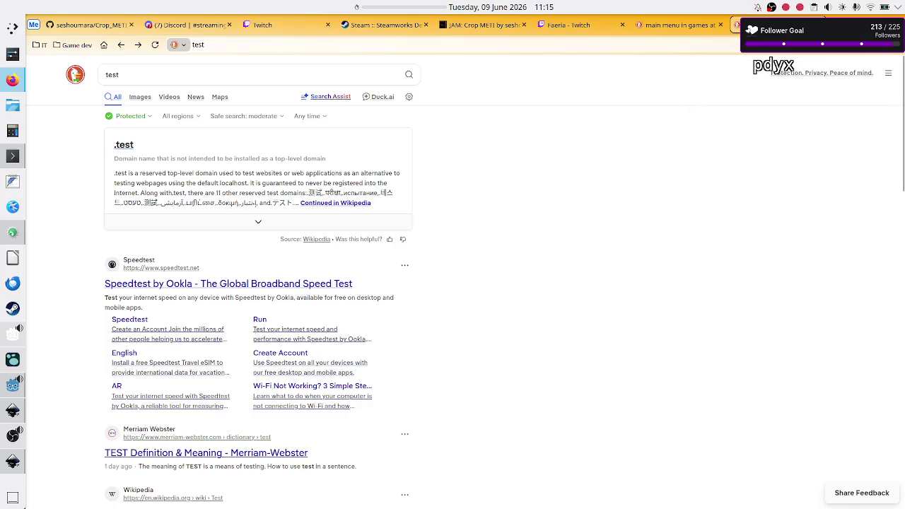
key("ctrl+w")
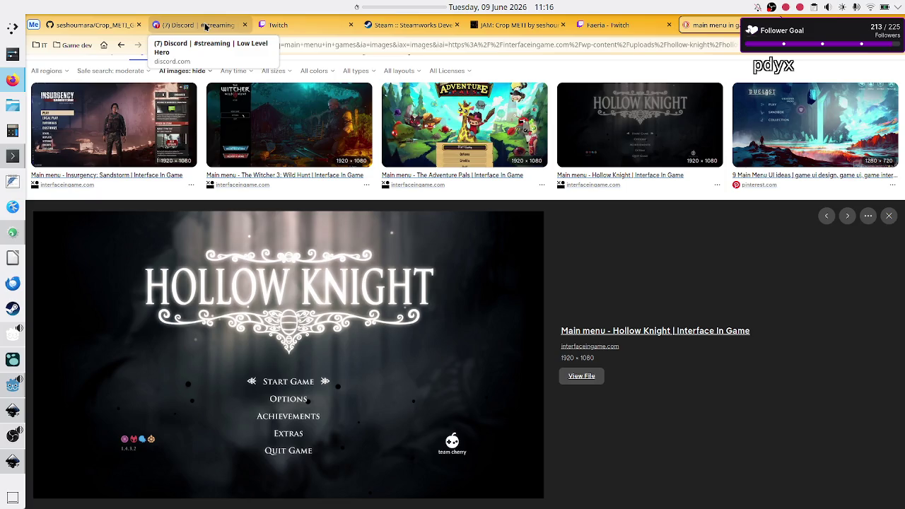
left_click(206, 27)
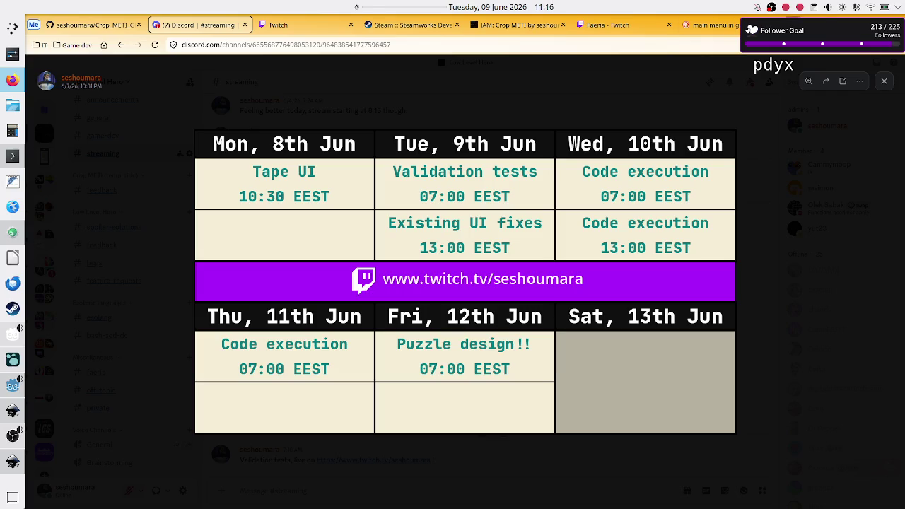
Step: Open a new Firefox tab and type 'kagi search engine' as a search query
key("ctrl+t")
type("kagi search engine")
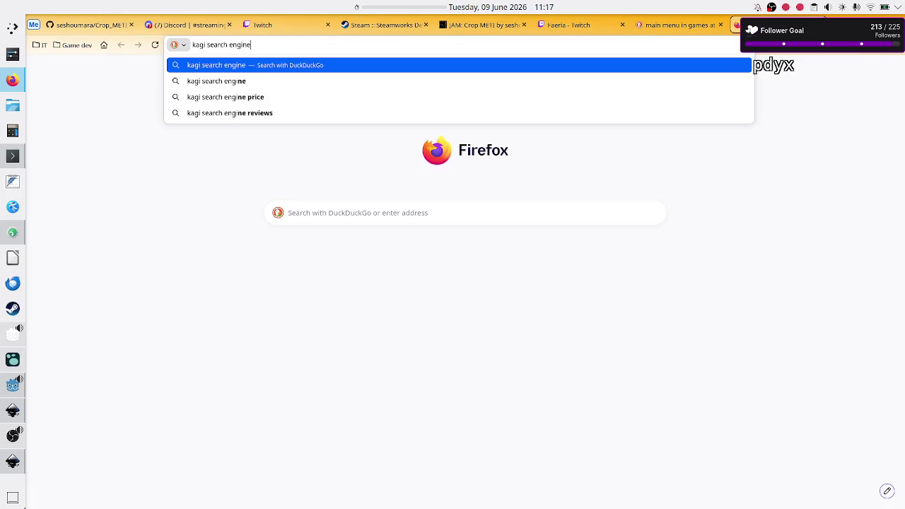
Step: Search for 'kagi search engine', open the Kagi Wikipedia article and highlight its features sentence
key("Return")
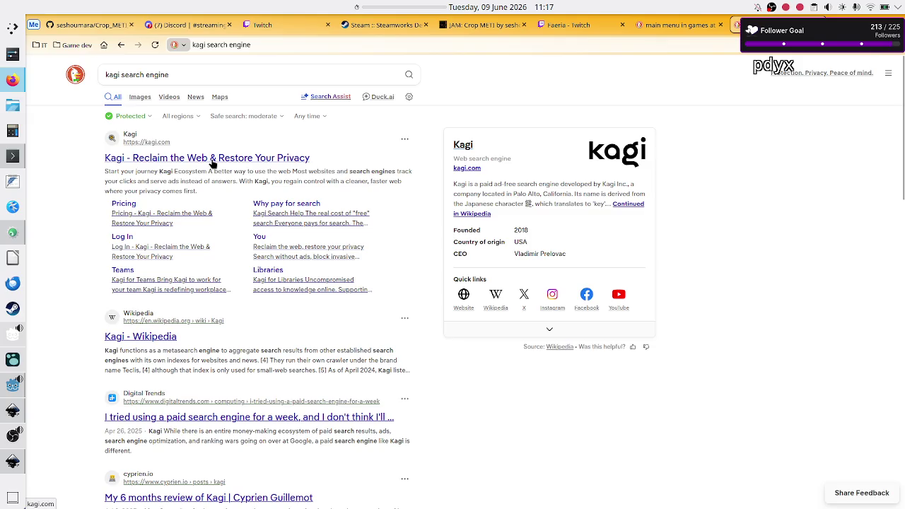
left_click(151, 332)
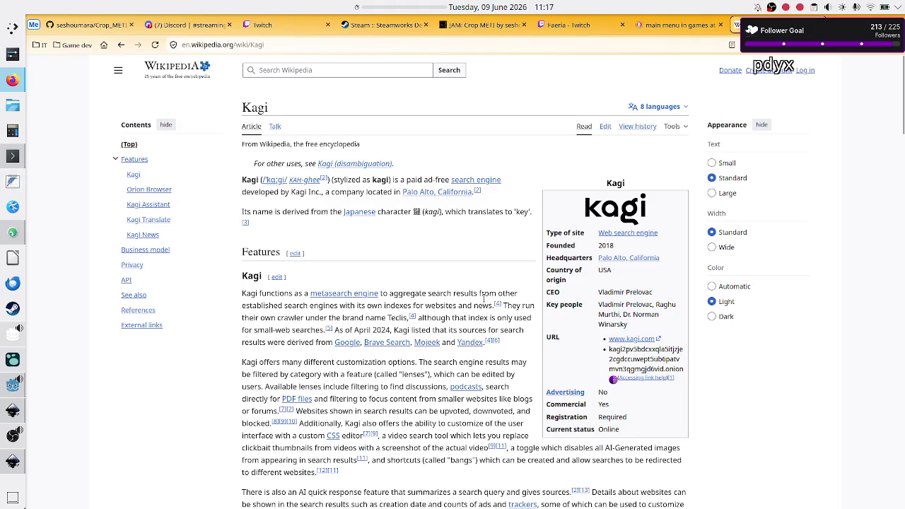
mouse_move(280, 304)
left_mouse_down()
mouse_move(375, 318)
mouse_move(381, 306)
mouse_move(471, 308)
left_mouse_up()
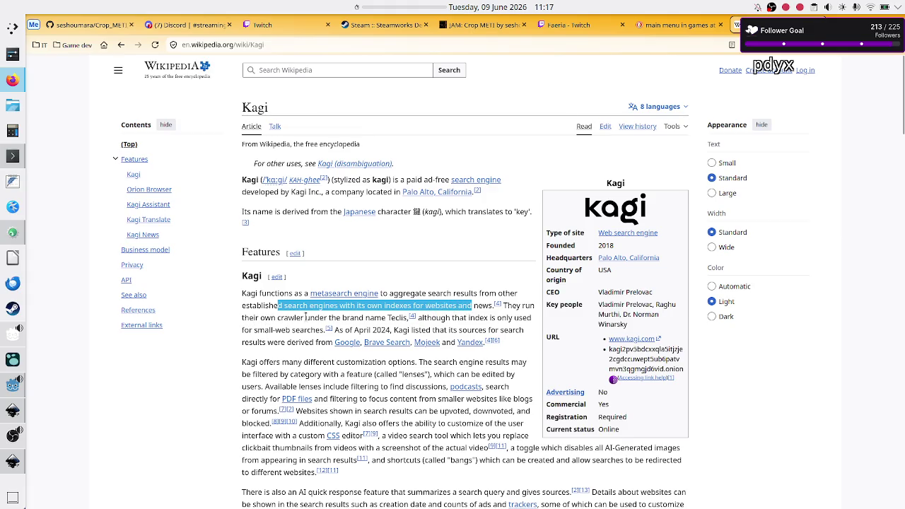
Step: Scroll down to the Orion Browser section and highlight its paragraphs
scroll(421, 333, "down", 5)
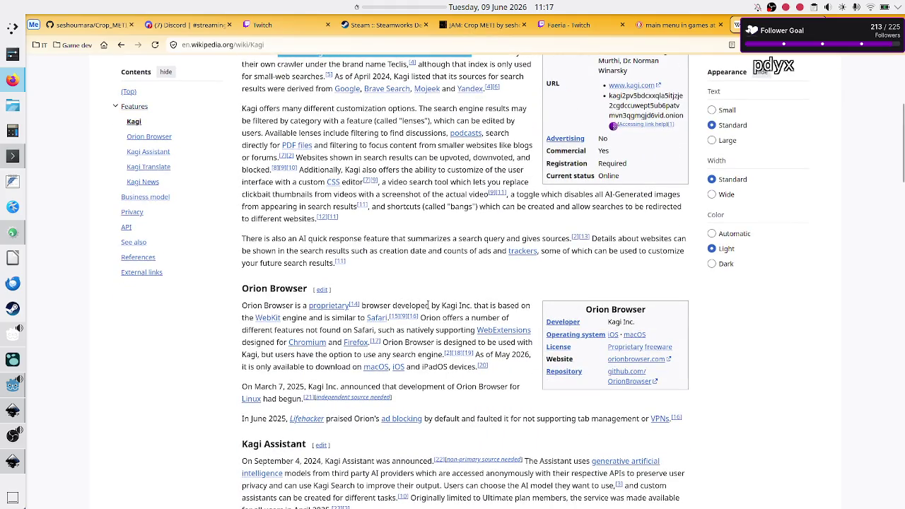
left_click_drag(242, 305, 495, 504)
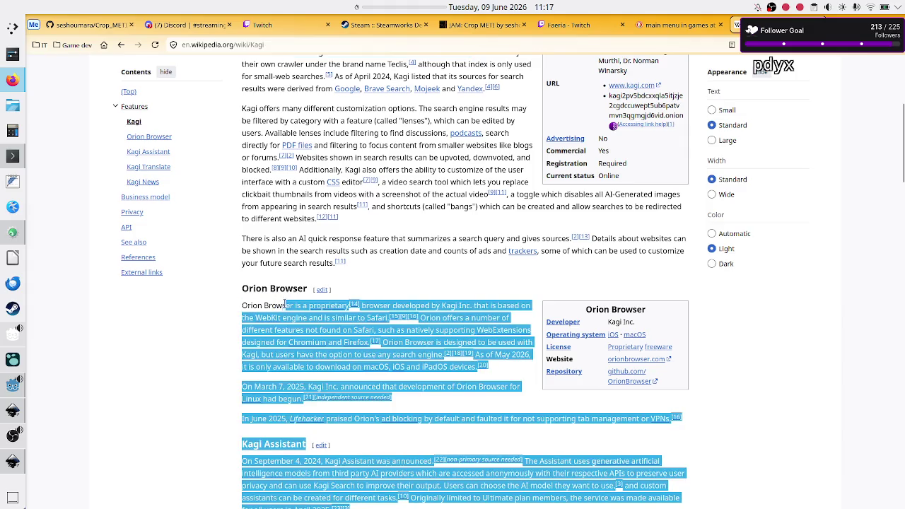
left_click(288, 304)
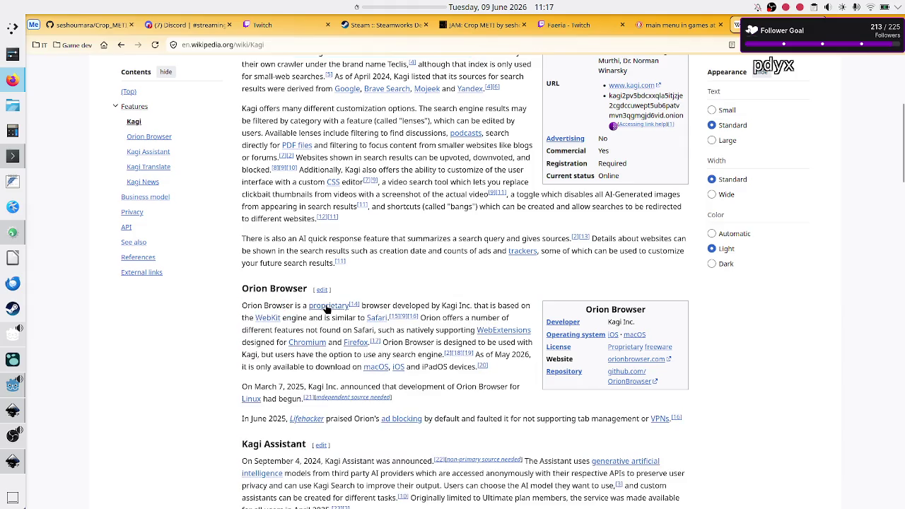
mouse_move(328, 310)
mouse_move(14, 462)
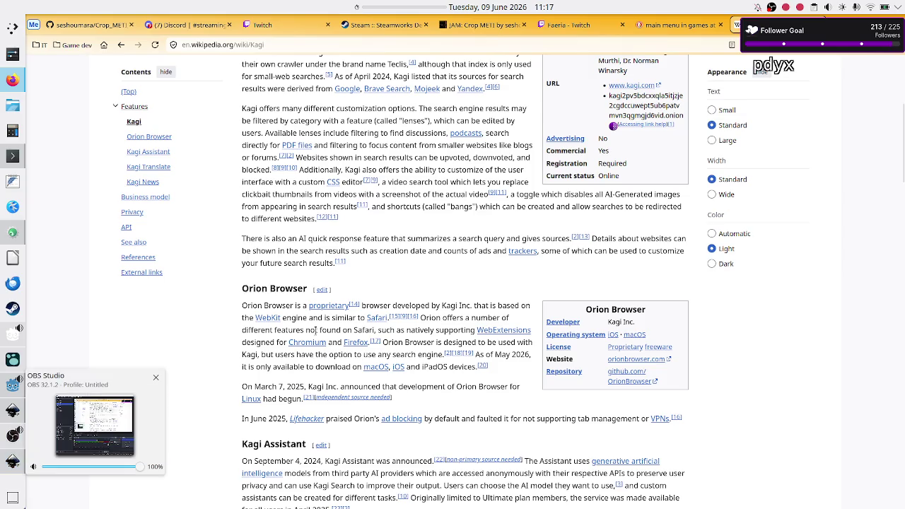
key("ctrl+t")
Step: Search for 'is obs studio open source?'
type("is obs studio open so")
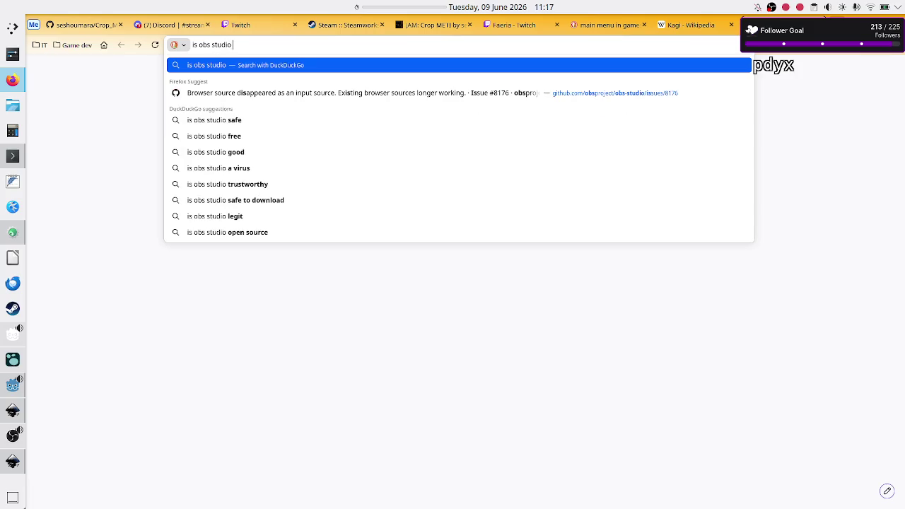
type("urce?")
key("Return")
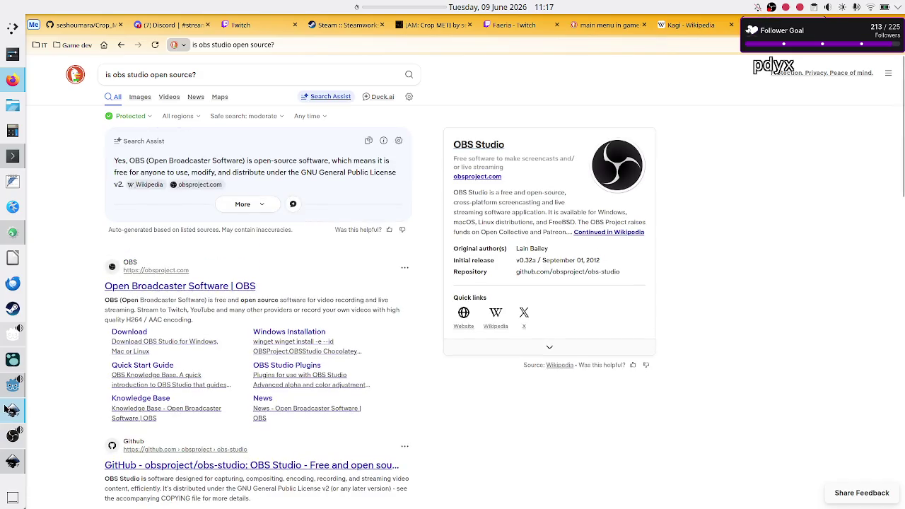
mouse_move(4, 373)
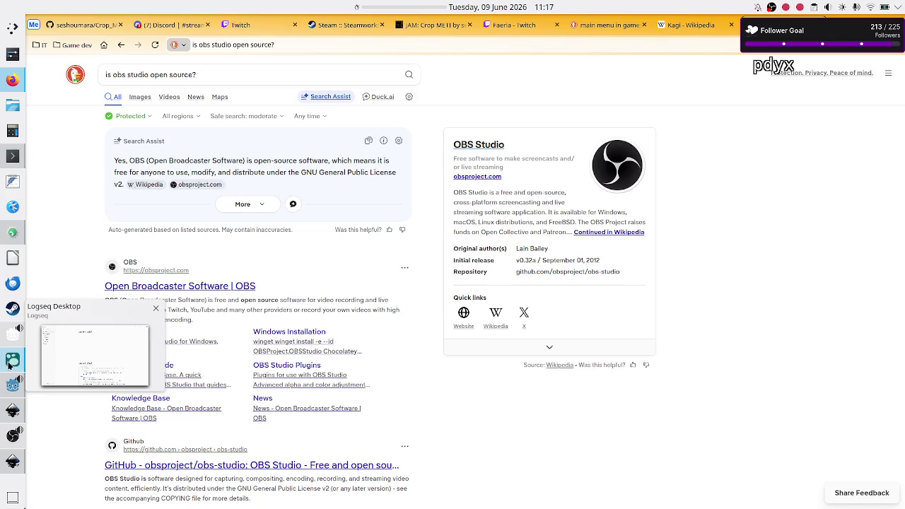
Step: Change the query to ask whether Logseq is open source and check the answer
triple_click(283, 74)
key("Home")
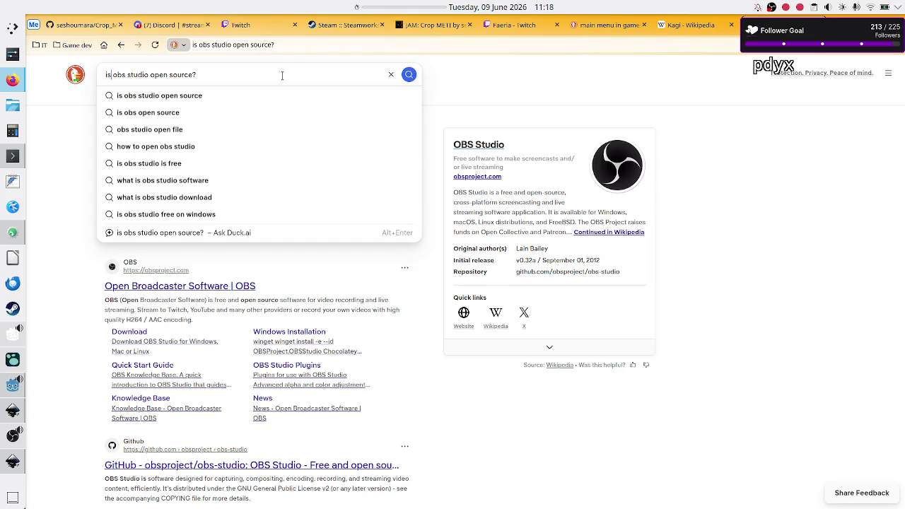
key("shift+Right")
key("shift+Right")
key("shift+Right")
type("logseq")
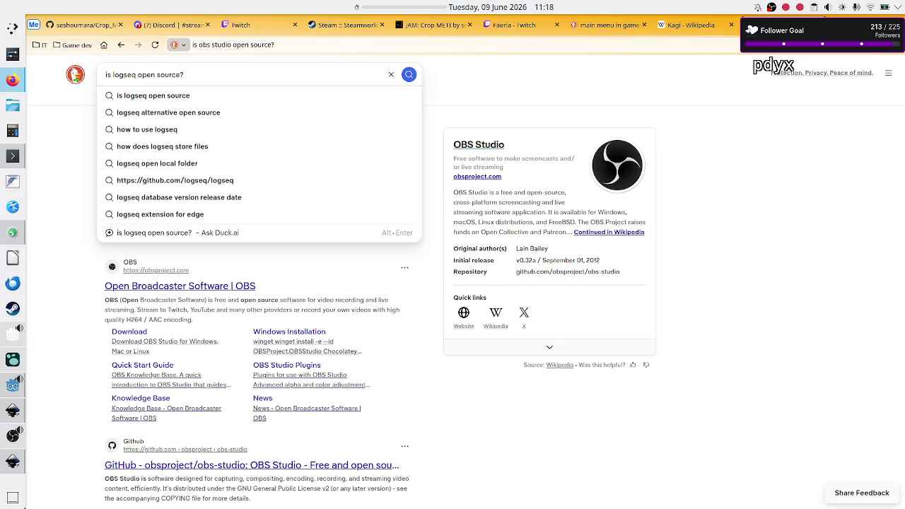
key("Return")
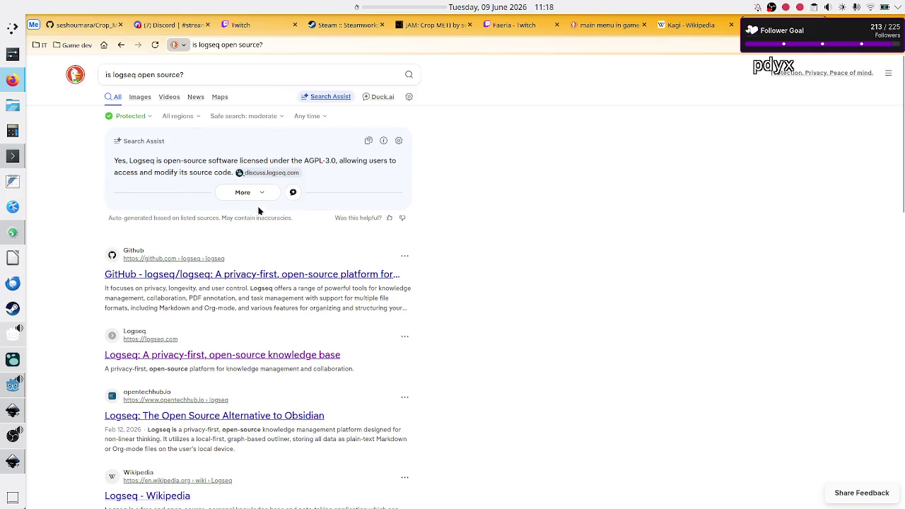
double_click(137, 160)
Step: Change the query to ask whether the Steam app is open source
double_click(123, 75)
type("steam app")
key("Return")
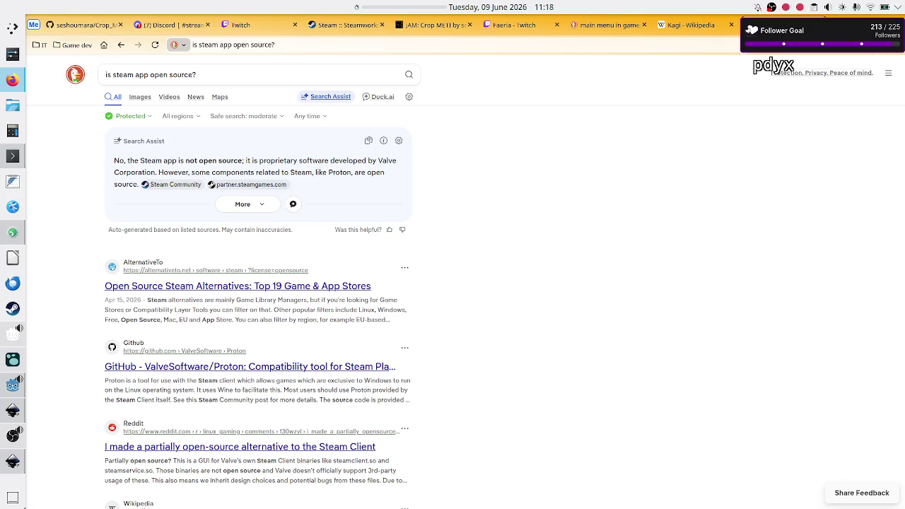
Step: Close the search results tab and scroll back up the Kagi Wikipedia article
key("ctrl+w")
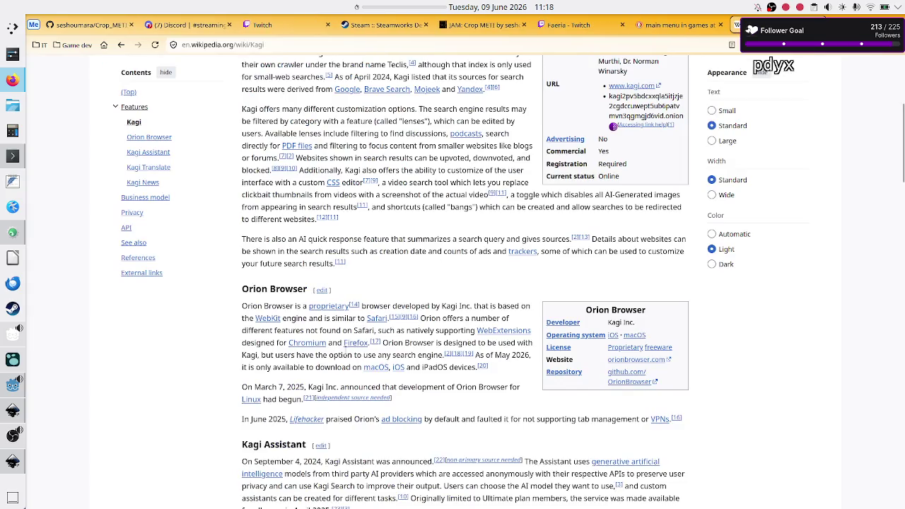
scroll(399, 326, "up", 4)
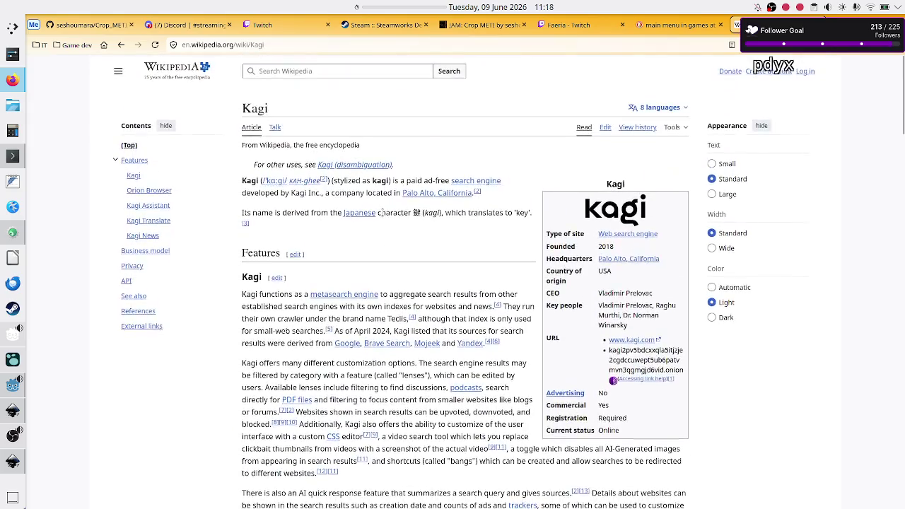
key("ctrl+a")
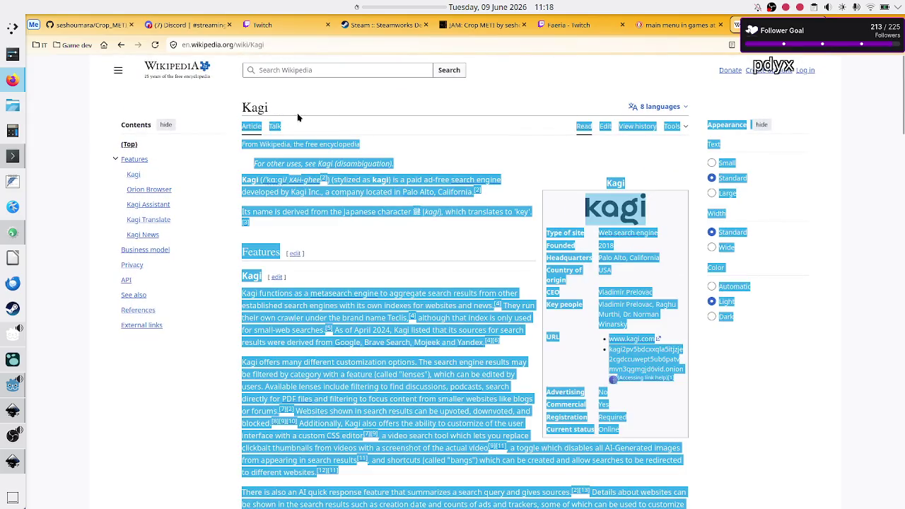
left_click(274, 114)
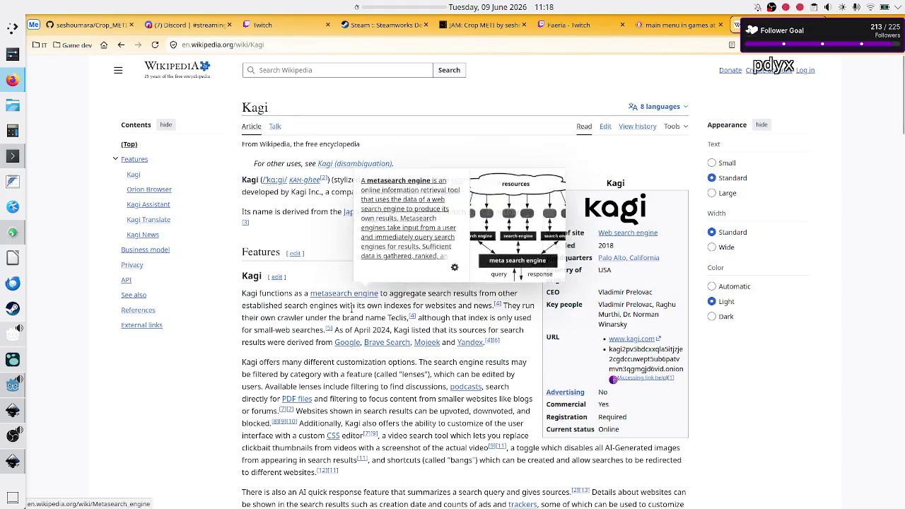
scroll(327, 324, "down", 2)
scroll(326, 324, "down", 1)
scroll(328, 328, "down", 2)
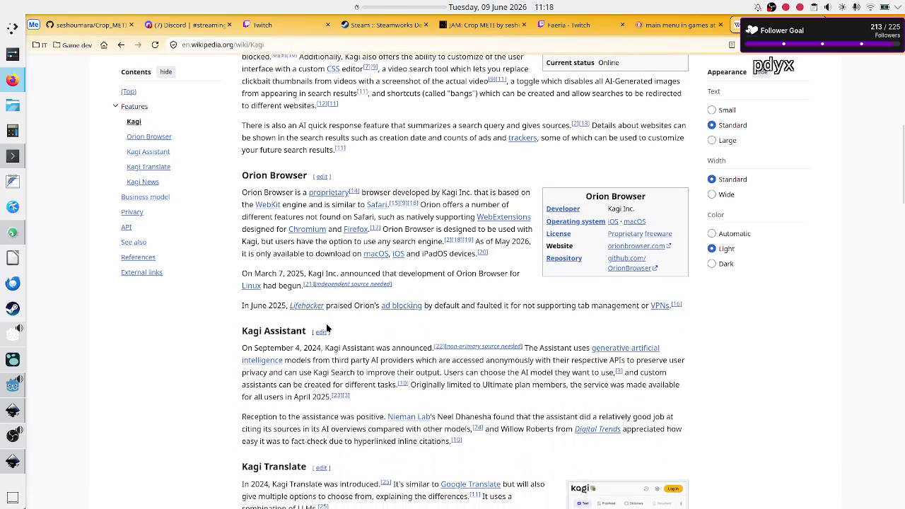
left_click_drag(270, 175, 249, 176)
left_click(249, 176)
scroll(307, 203, "up", 5)
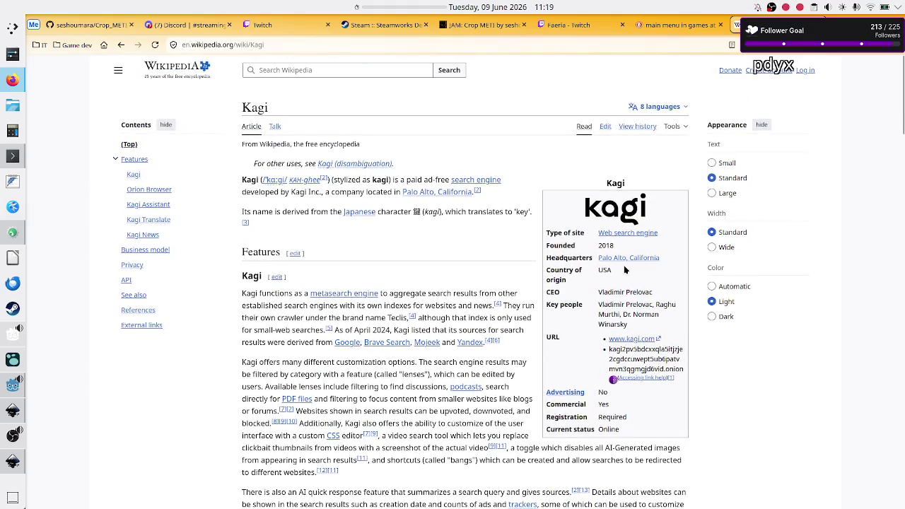
Step: Open the official Kagi website and highlight the taglines about trackers and a noise-free internet
mouse_move(628, 236)
left_click(630, 339)
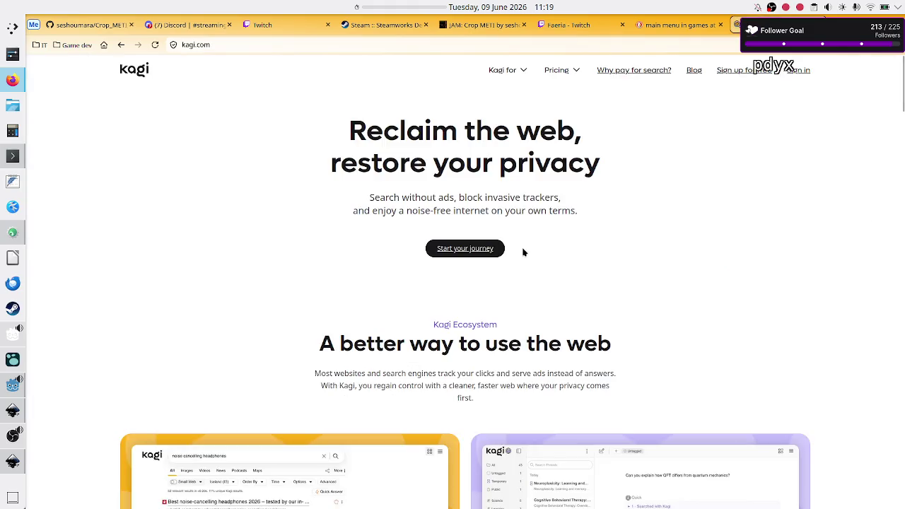
scroll(479, 321, "down", 5)
scroll(479, 320, "up", 5)
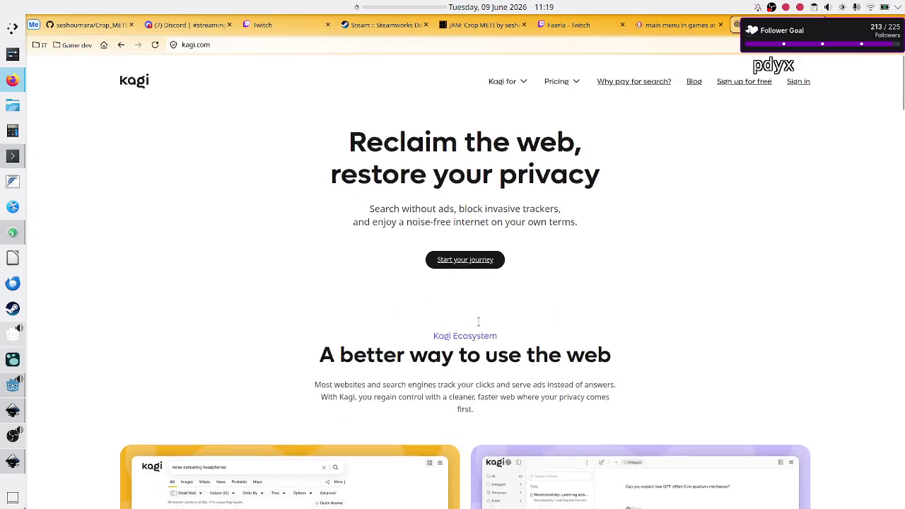
scroll(479, 321, "down", 1)
scroll(479, 320, "down", 2)
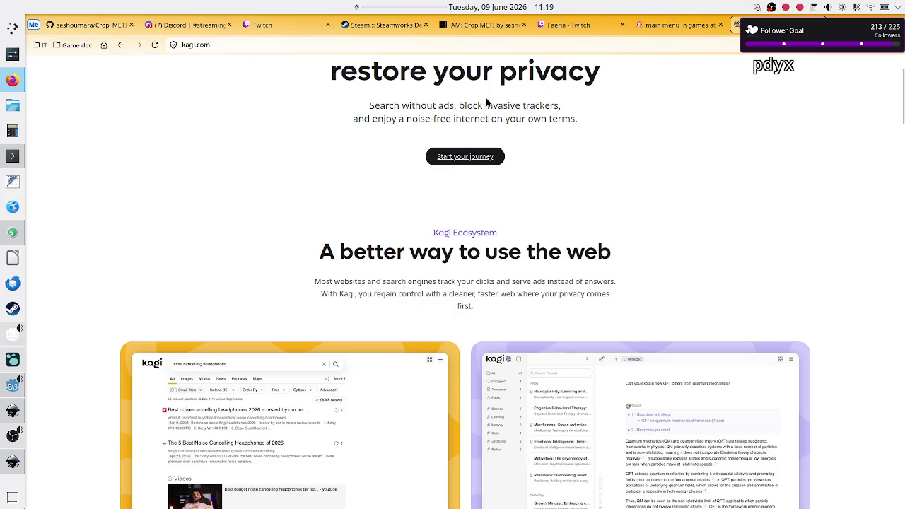
left_click_drag(369, 105, 565, 106)
left_click_drag(384, 118, 538, 118)
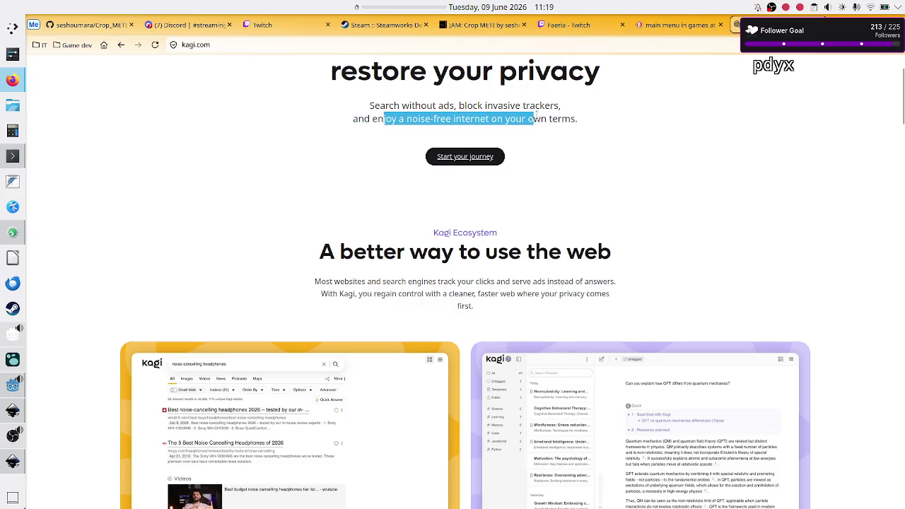
triple_click(537, 118)
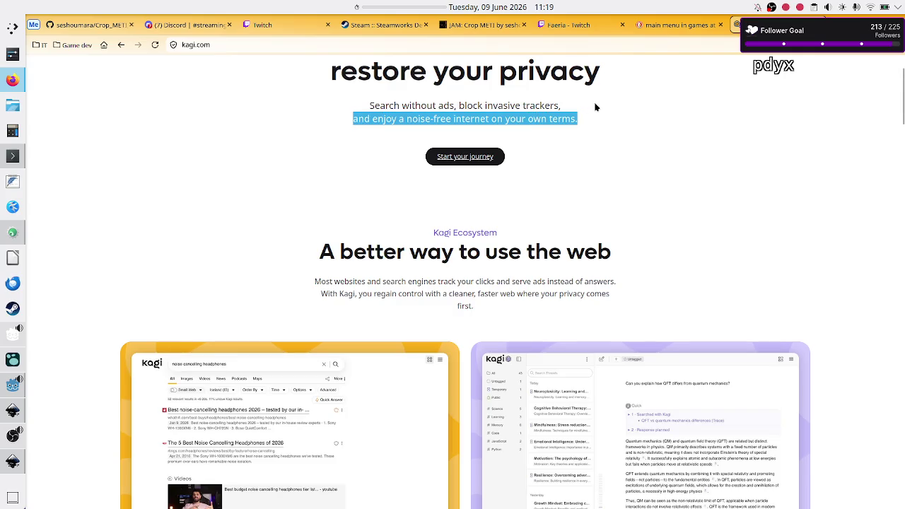
Step: Glance at the main menu image results, then return to the kagi.com home page
left_click(673, 26)
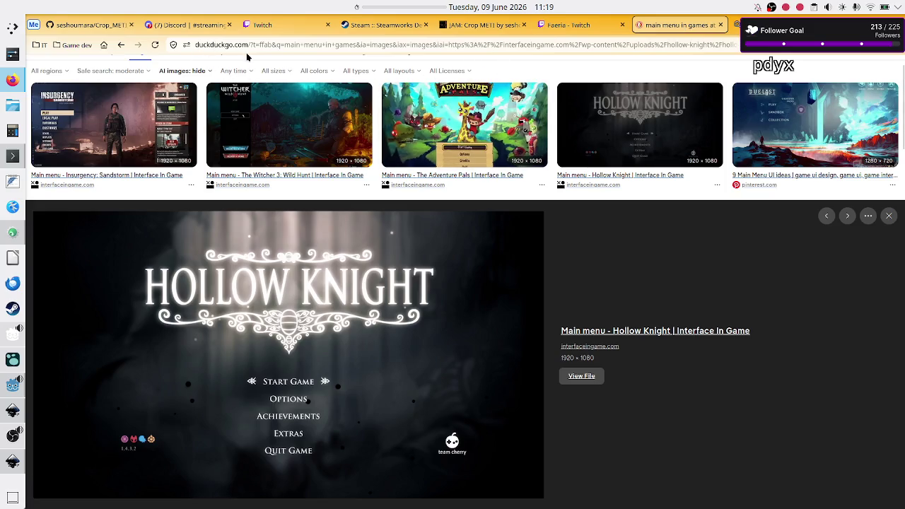
left_click(749, 25)
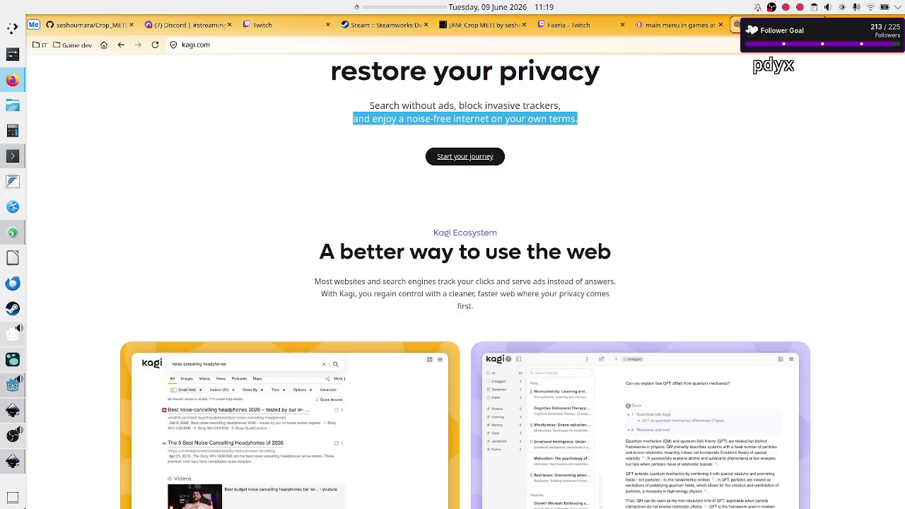
left_click(577, 104)
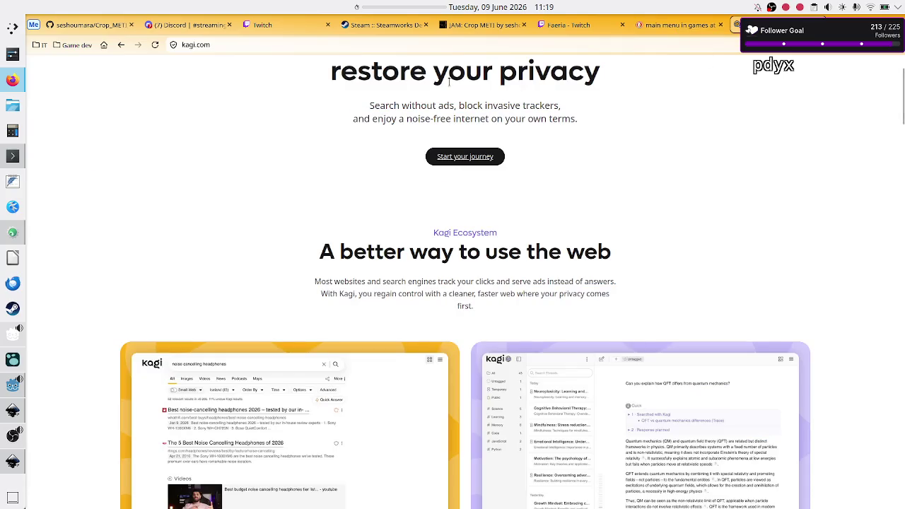
Step: Scroll through the Kagi homepage, return to the top and open the Pricing menu
scroll(295, 262, "down", 3)
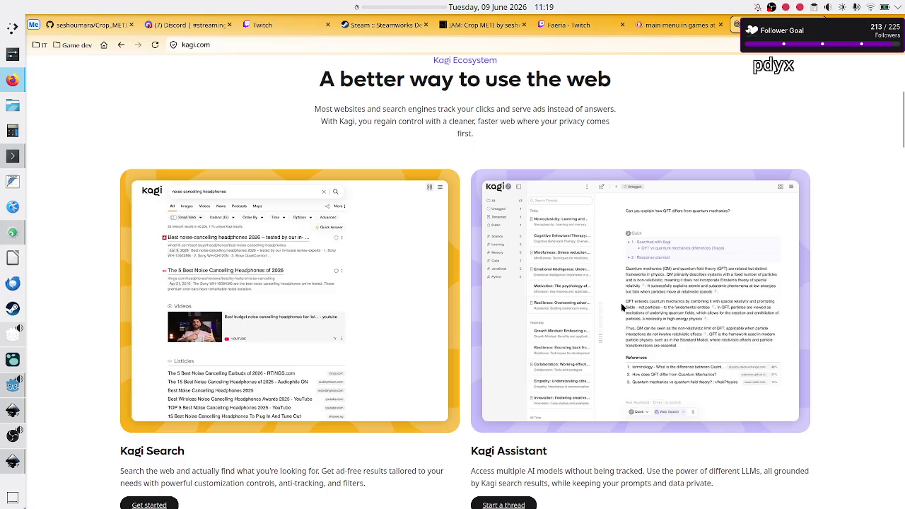
scroll(626, 248, "down", 3)
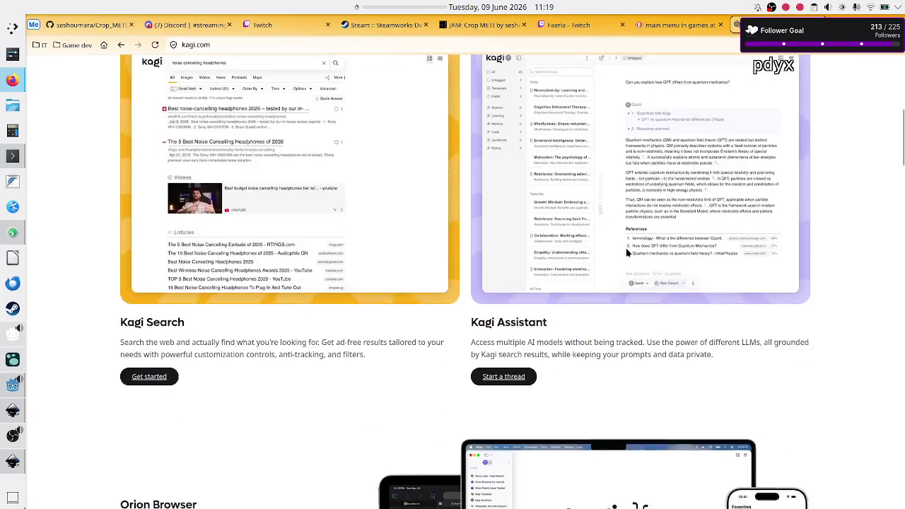
scroll(625, 248, "down", 2)
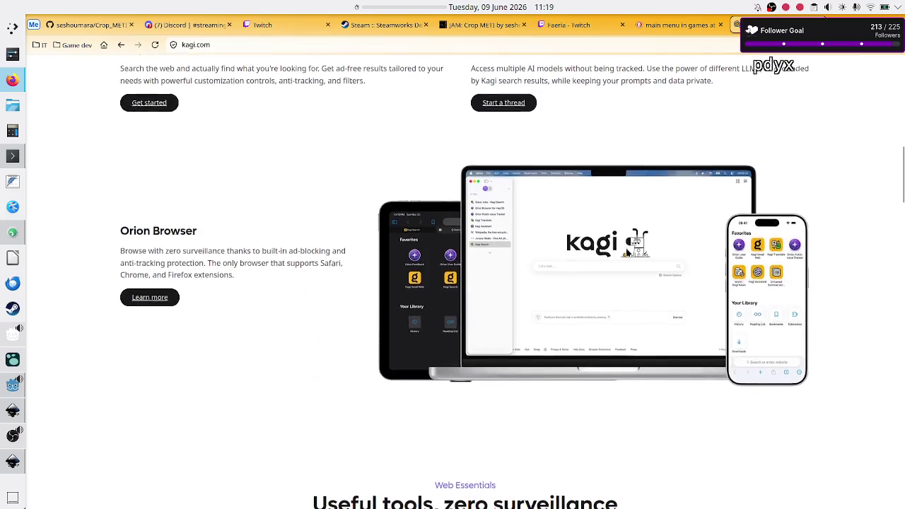
scroll(481, 297, "down", 5)
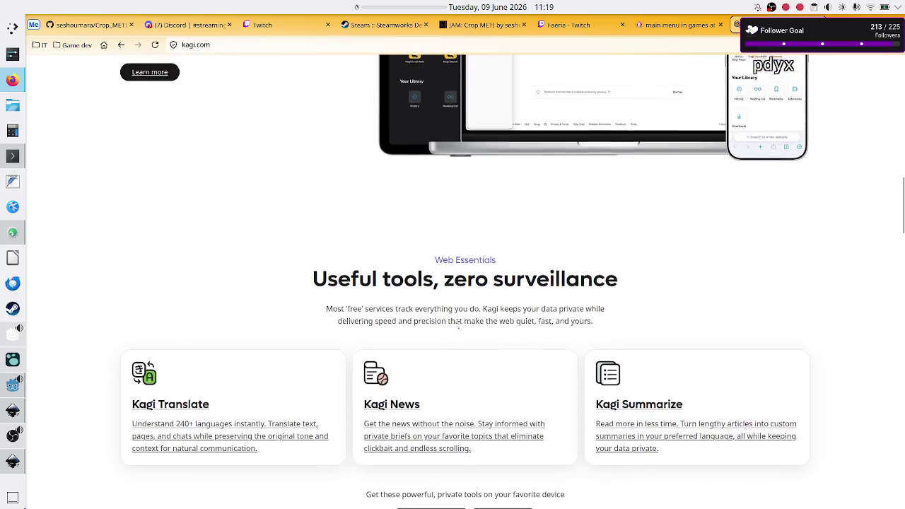
scroll(459, 329, "down", 3)
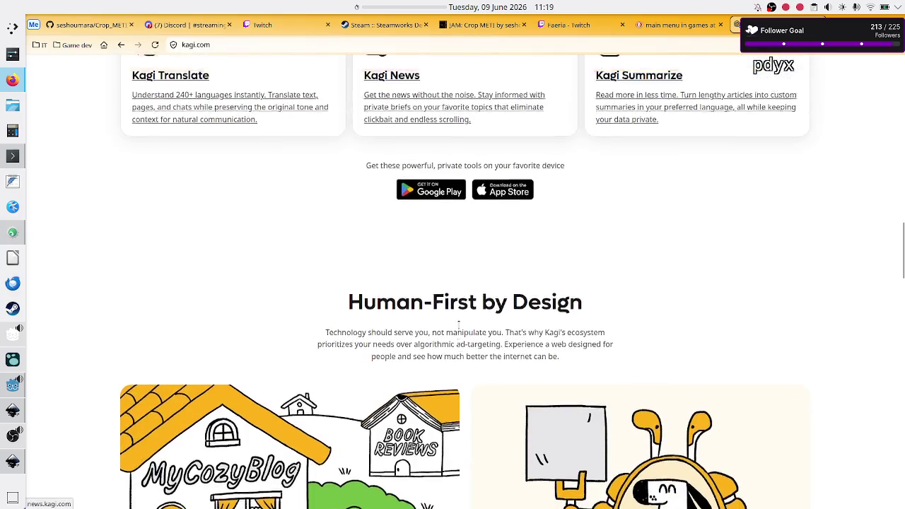
scroll(459, 329, "up", 3)
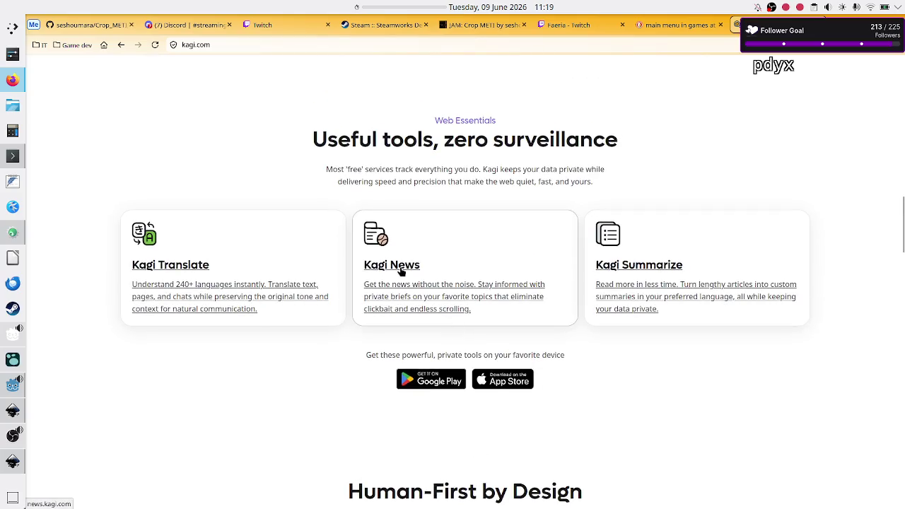
scroll(423, 316, "down", 3)
scroll(422, 316, "down", 5)
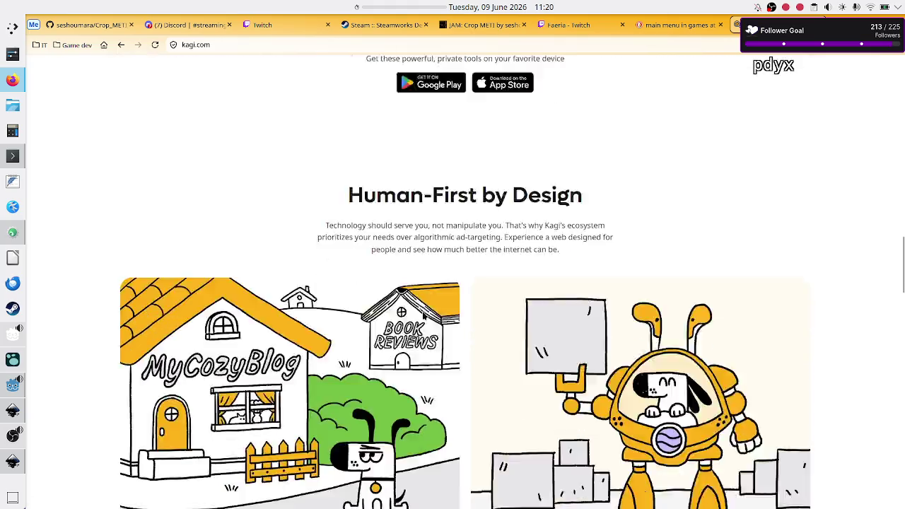
scroll(423, 316, "up", 2)
scroll(422, 316, "down", 7)
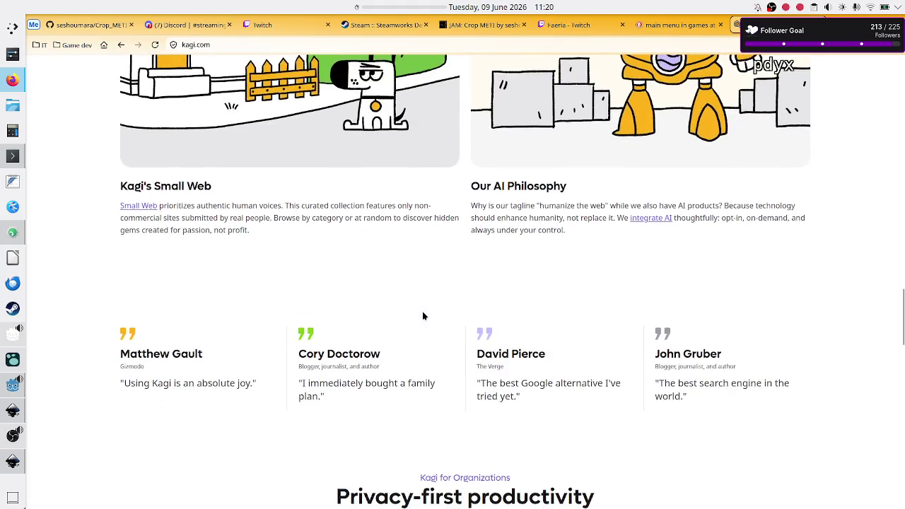
scroll(423, 316, "down", 4)
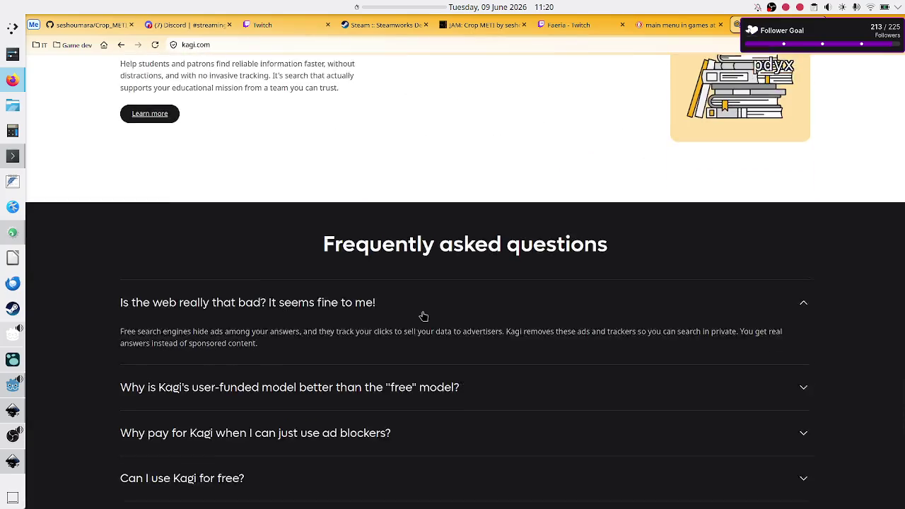
scroll(422, 316, "up", 10)
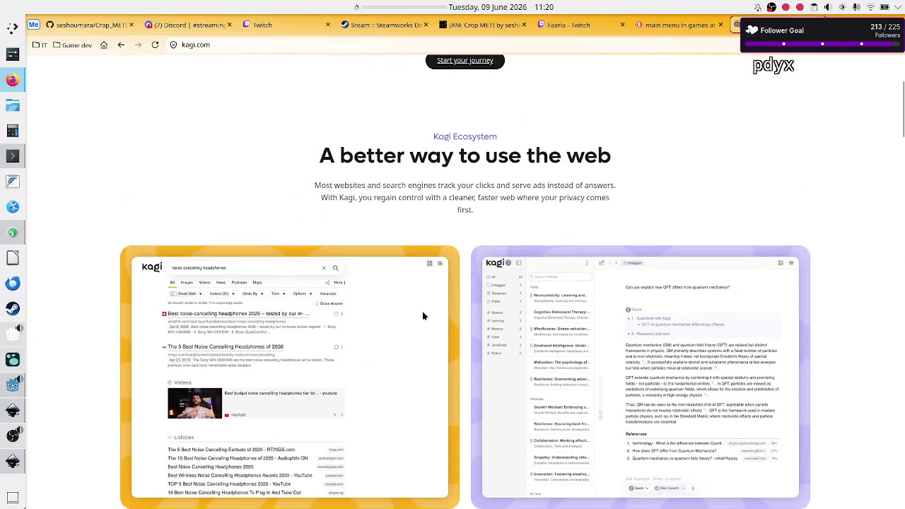
scroll(423, 316, "up", 3)
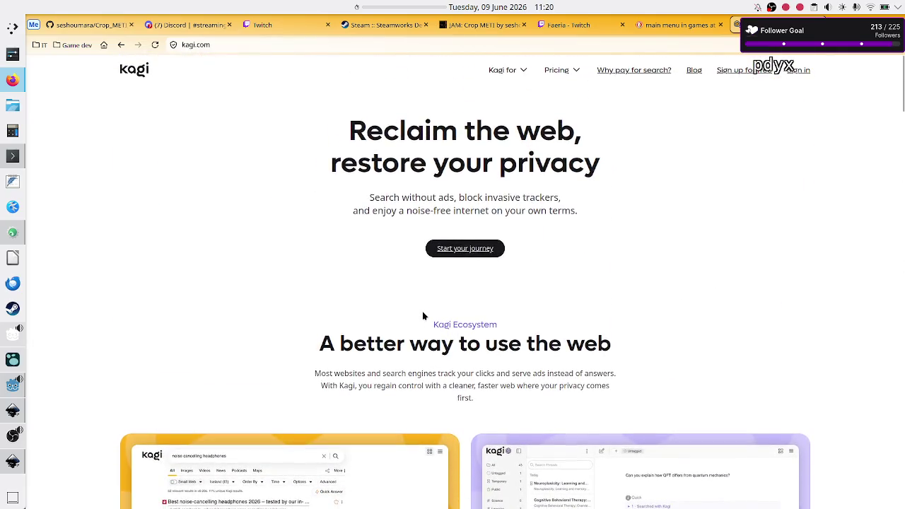
left_click(560, 72)
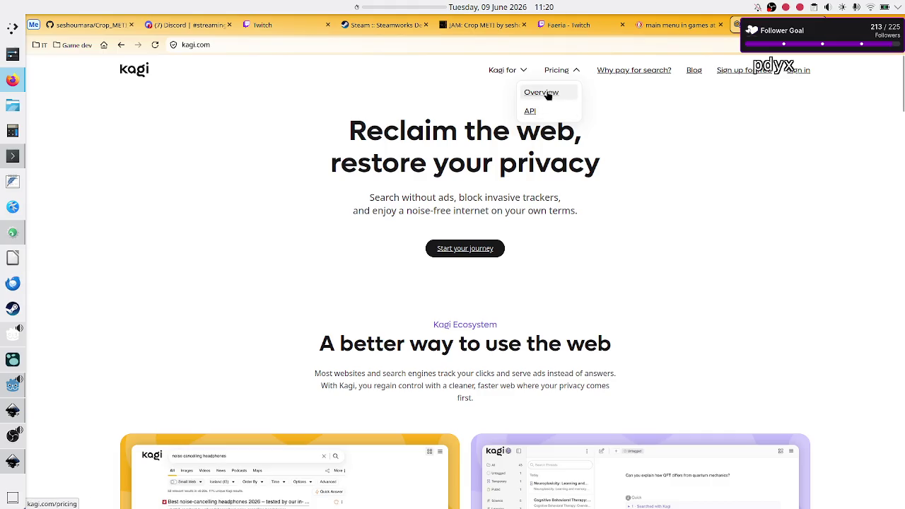
Step: Open the Pricing Overview page and highlight the Trial card's 100 searches
left_click(548, 92)
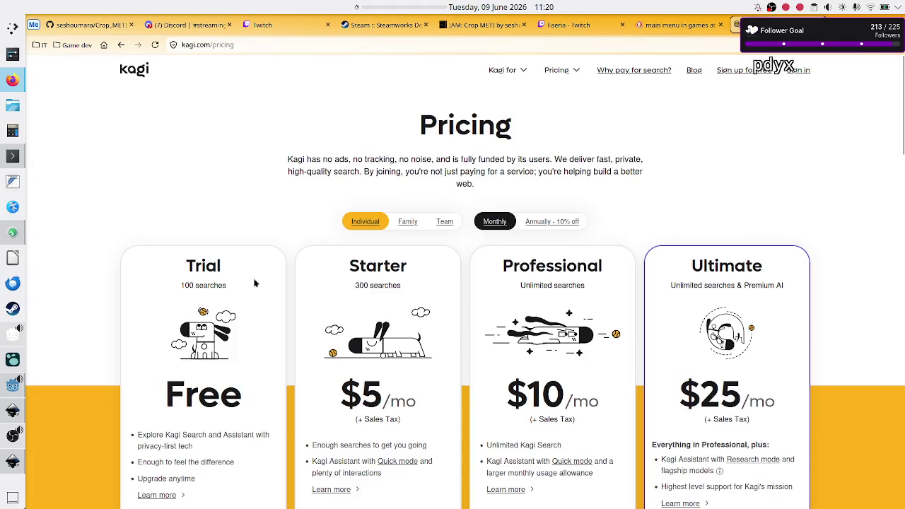
scroll(120, 315, "down", 2)
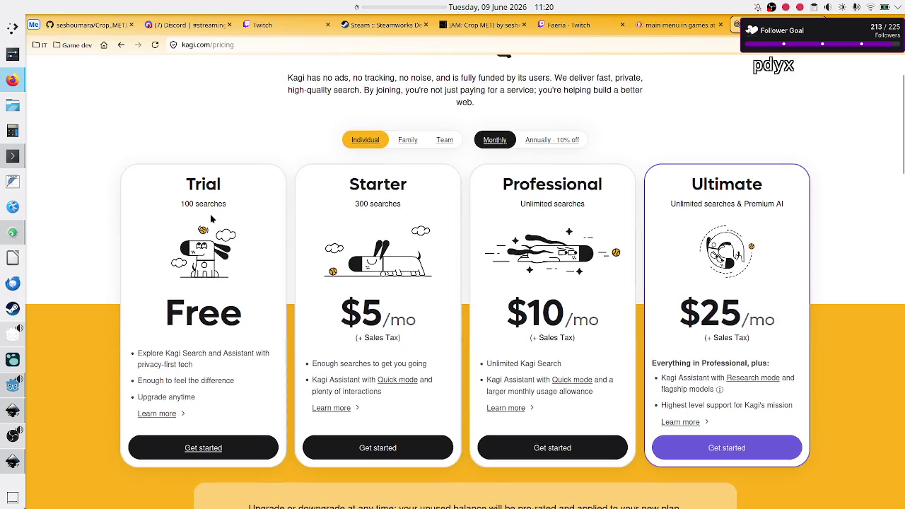
left_click_drag(228, 204, 169, 214)
left_click(198, 210)
left_click_drag(224, 204, 185, 205)
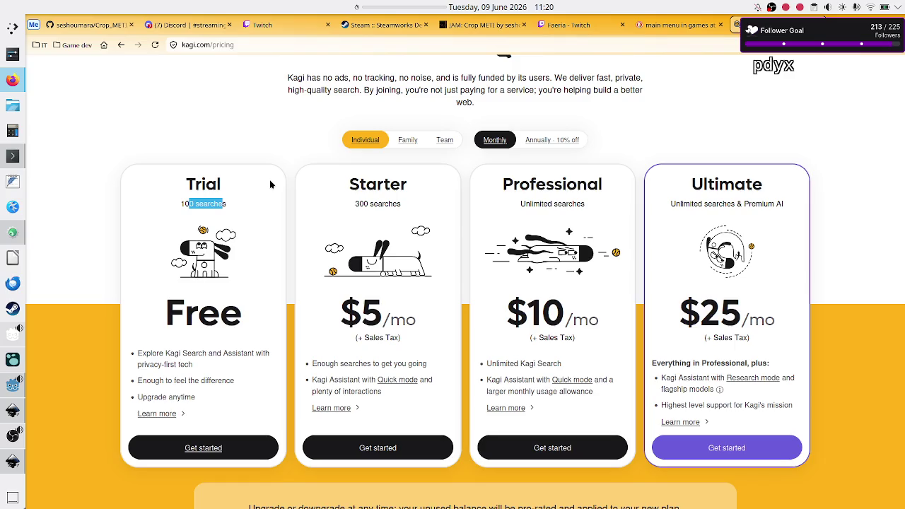
double_click(200, 204)
left_click(200, 204)
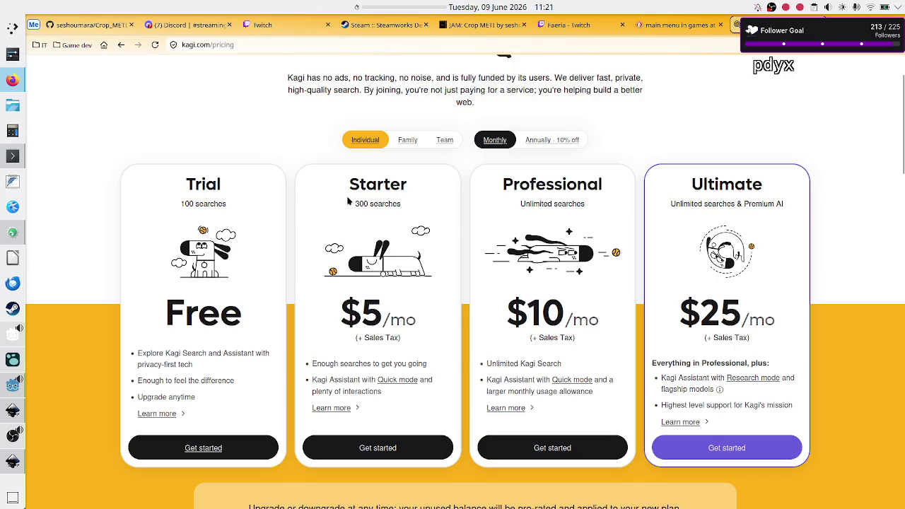
Step: Highlight the 300 searches count in the Starter plan card
left_click_drag(355, 204, 369, 203)
left_click(385, 198)
left_click_drag(355, 207, 366, 204)
left_click(342, 210)
mouse_move(356, 203)
left_mouse_down()
mouse_move(402, 205)
mouse_move(366, 205)
left_mouse_up()
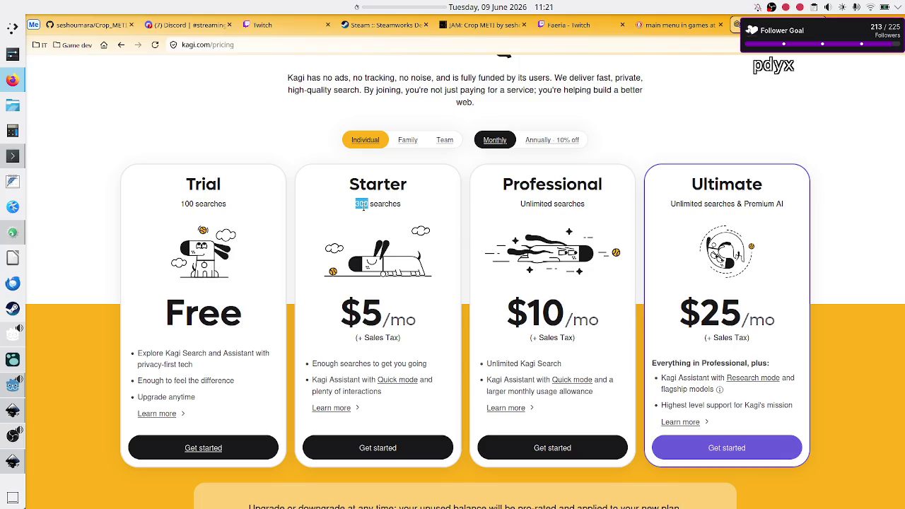
left_click(363, 205)
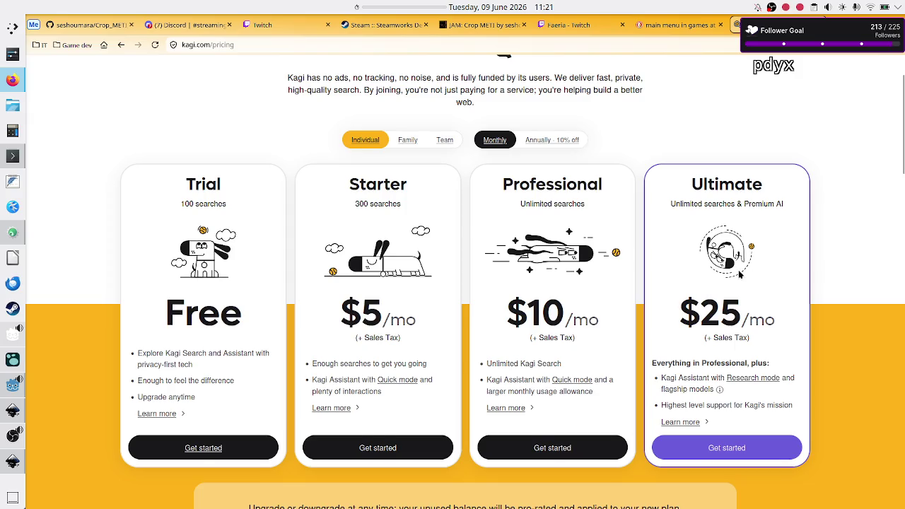
Step: Select the 300 searches figure in the Starter plan card again
scroll(739, 274, "down", 1)
scroll(739, 274, "up", 3)
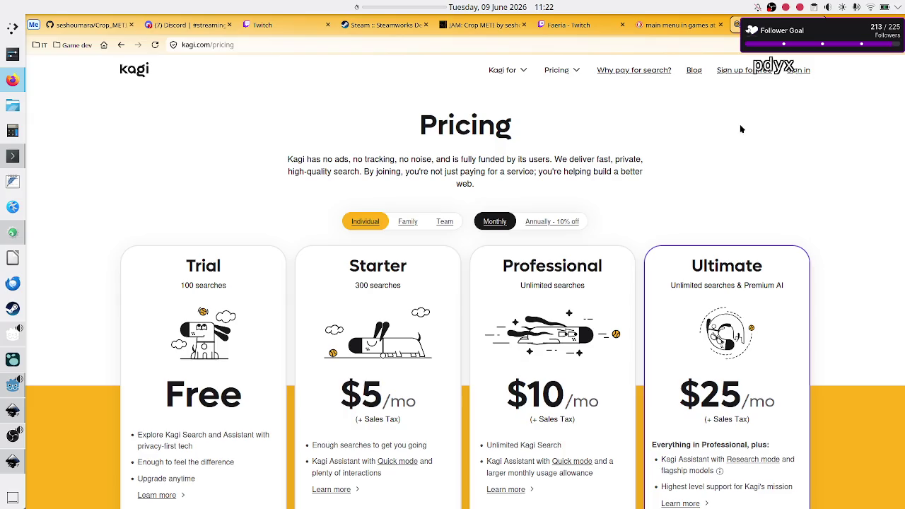
double_click(362, 285)
left_click(367, 288)
left_click_drag(367, 289, 356, 288)
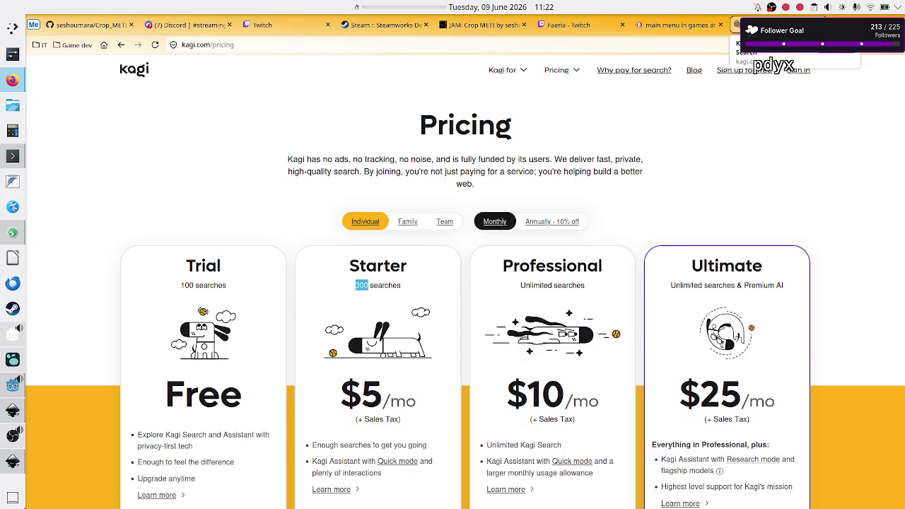
Step: Close the Kagi pricing tab and bring back the Godot editor showing level_selection.gd
scroll(758, 248, "down", 2)
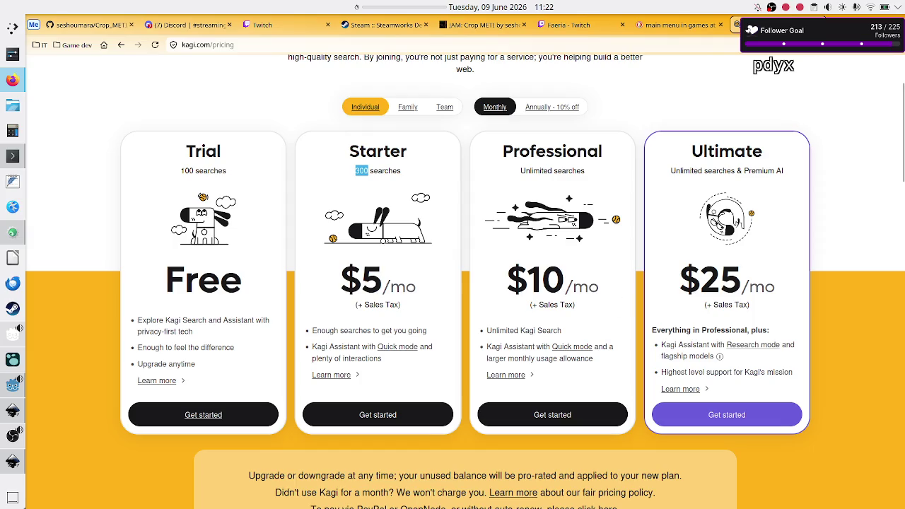
key("ctrl+w")
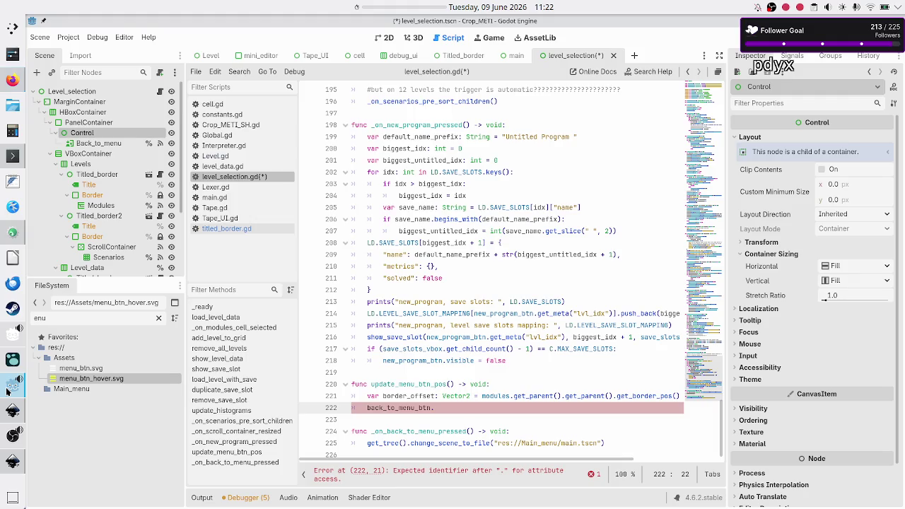
left_click(13, 385)
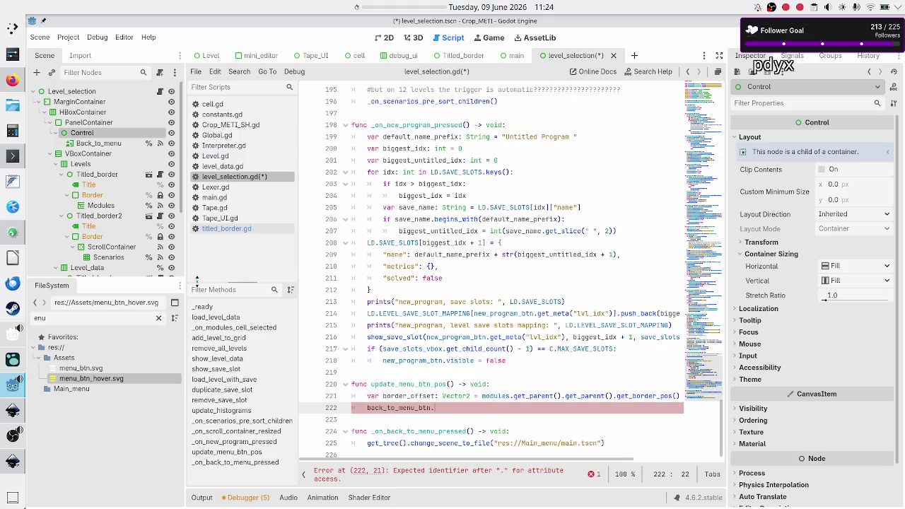
Step: In a new Firefox tab, search DuckDuckGo for 'godot -youtube' and skim the results
left_click(13, 80)
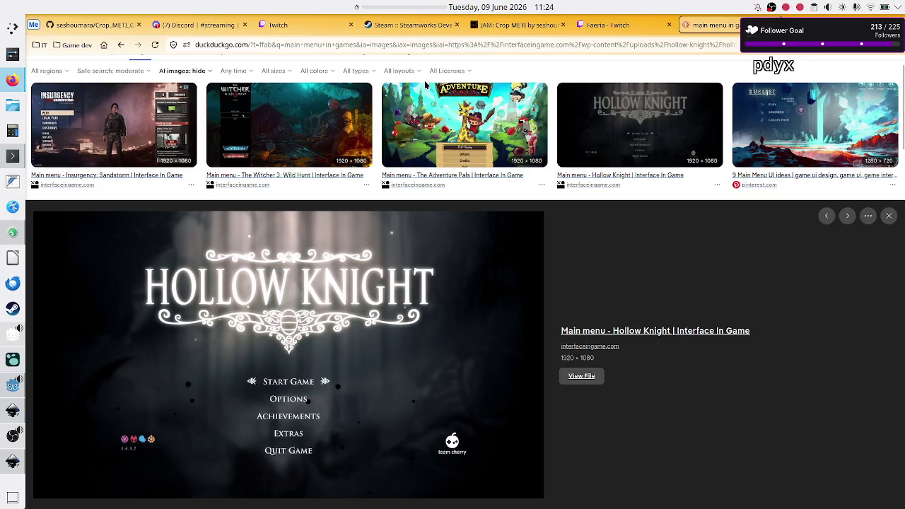
key("ctrl+t")
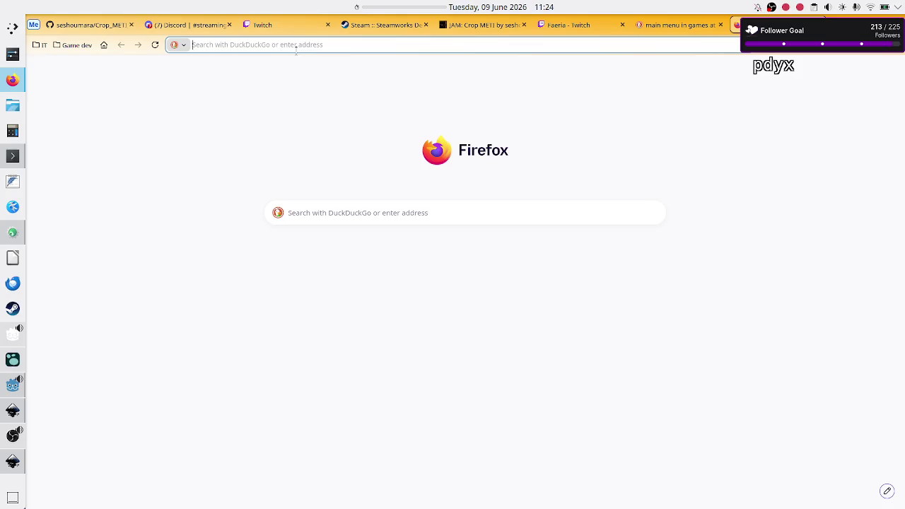
type("godo")
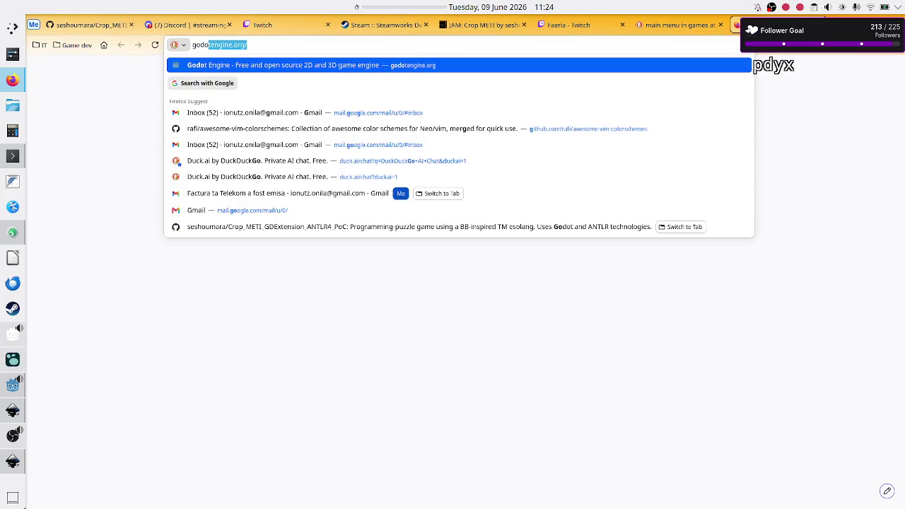
type("t -youtube")
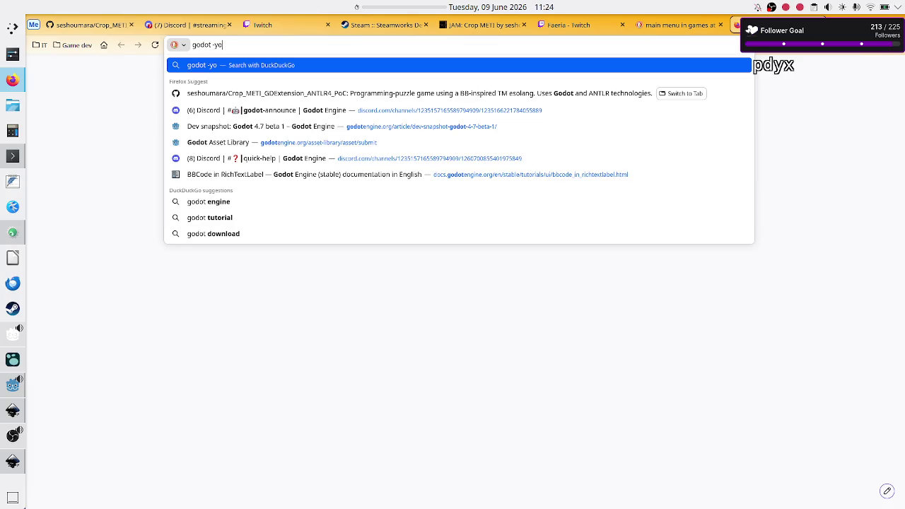
key("Return")
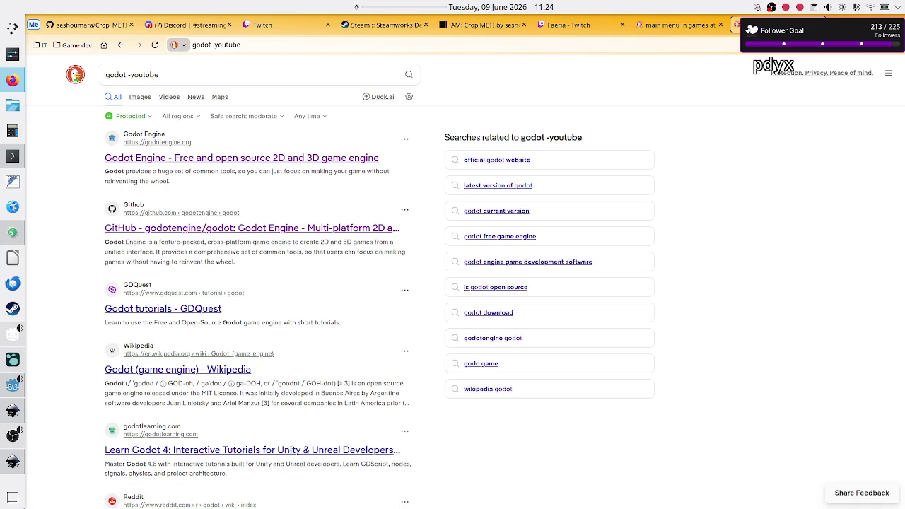
scroll(76, 321, "down", 3)
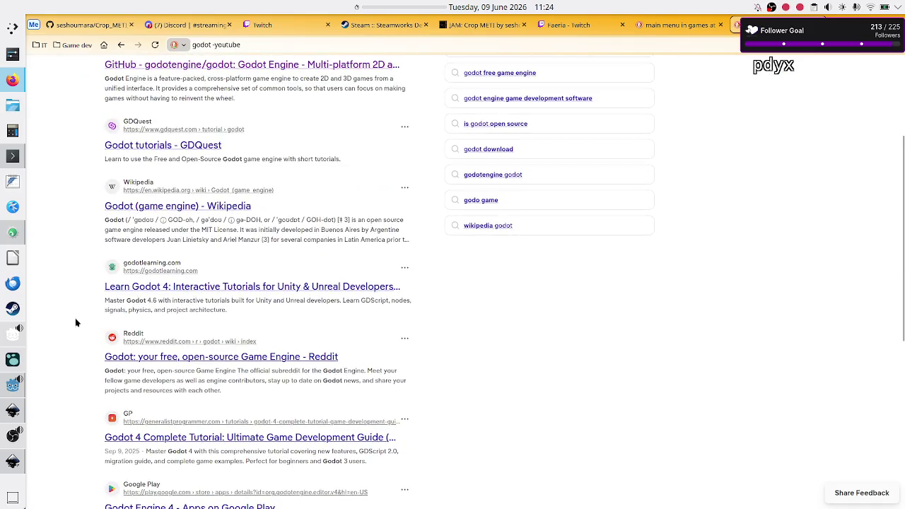
scroll(77, 323, "up", 1)
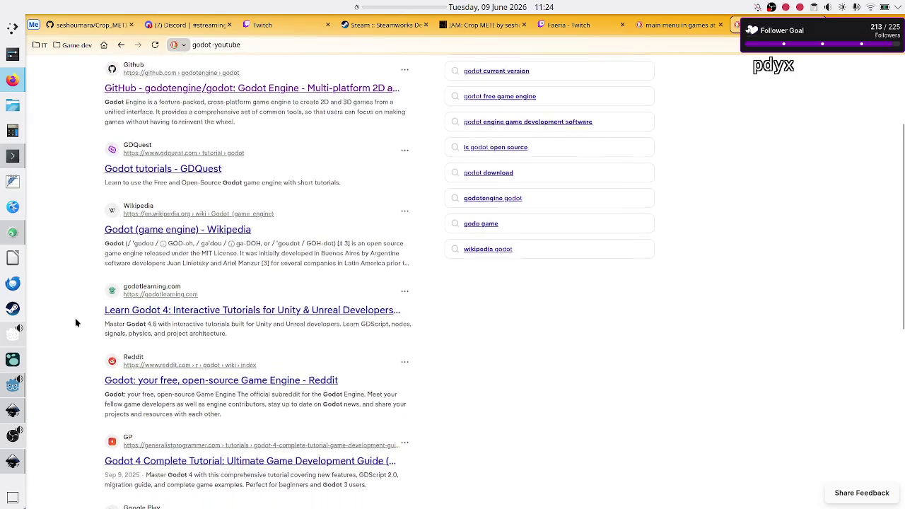
scroll(76, 323, "down", 2)
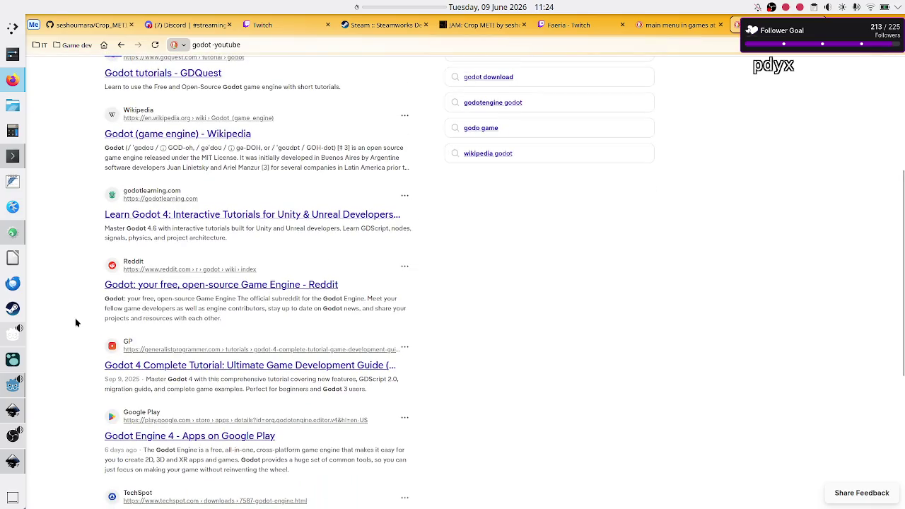
scroll(89, 373, "down", 4)
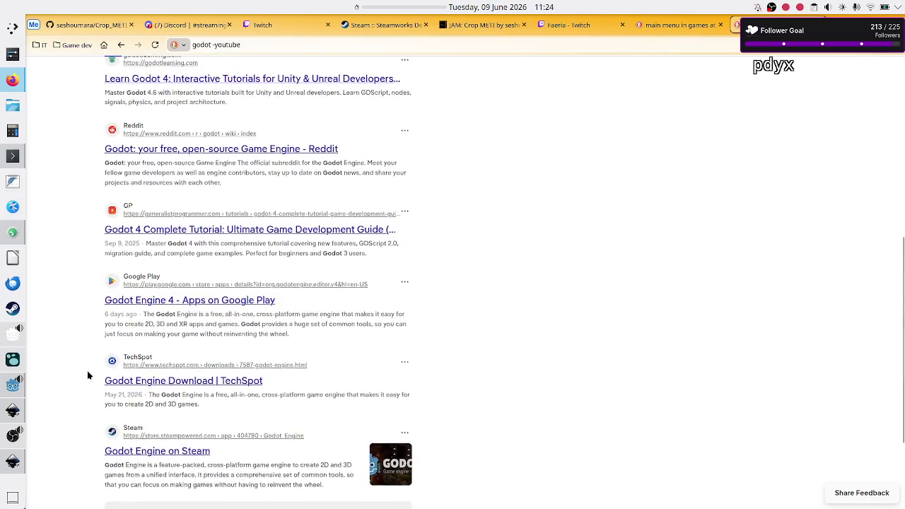
scroll(87, 374, "up", 8)
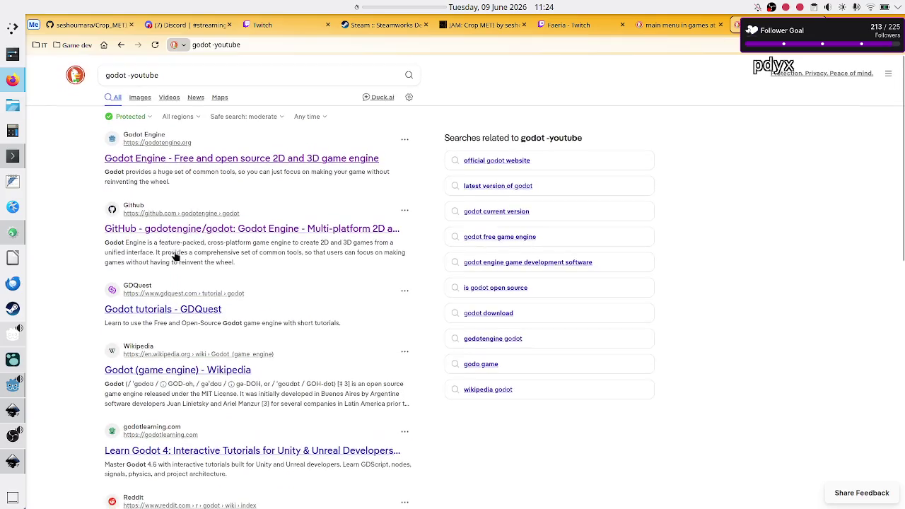
Step: Edit the search query down to plain 'godot' and rerun the search
left_click(223, 74)
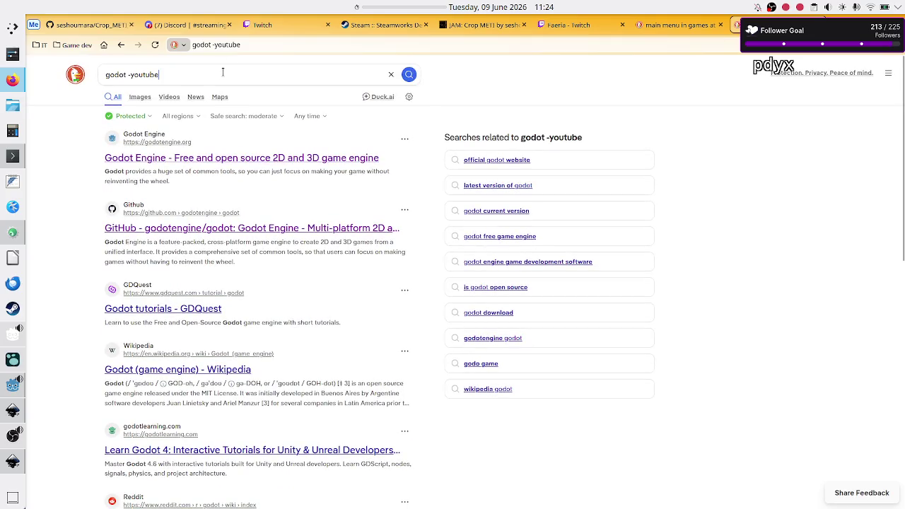
type(" -")
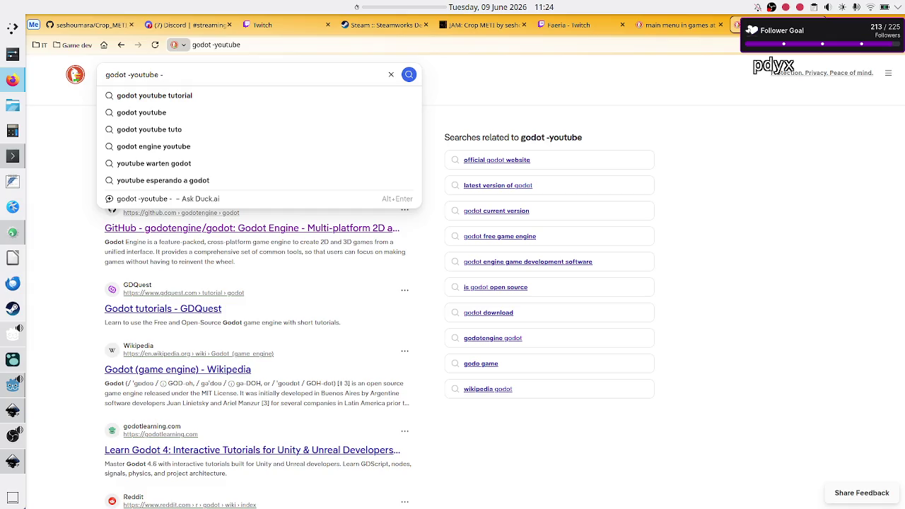
key("BackSpace")
key("BackSpace")
key("BackSpace")
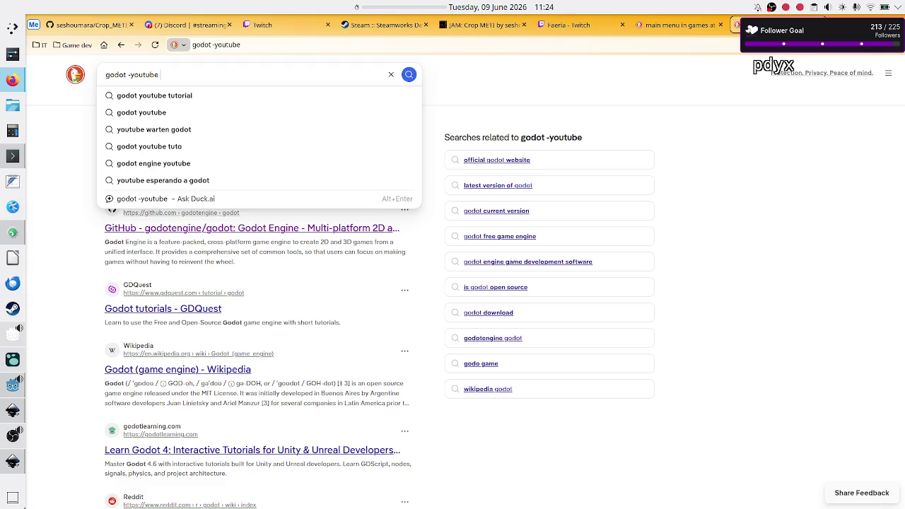
key("BackSpace")
key("BackSpace")
key("BackSpace")
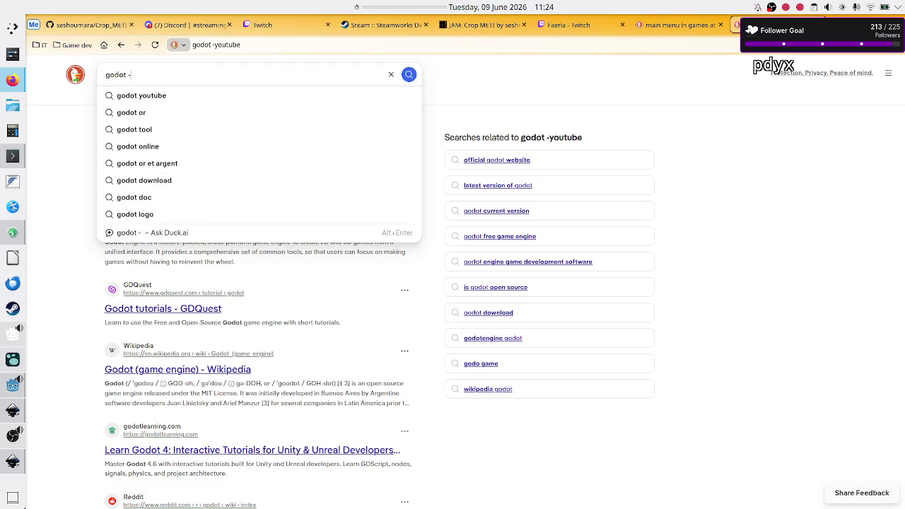
type("you")
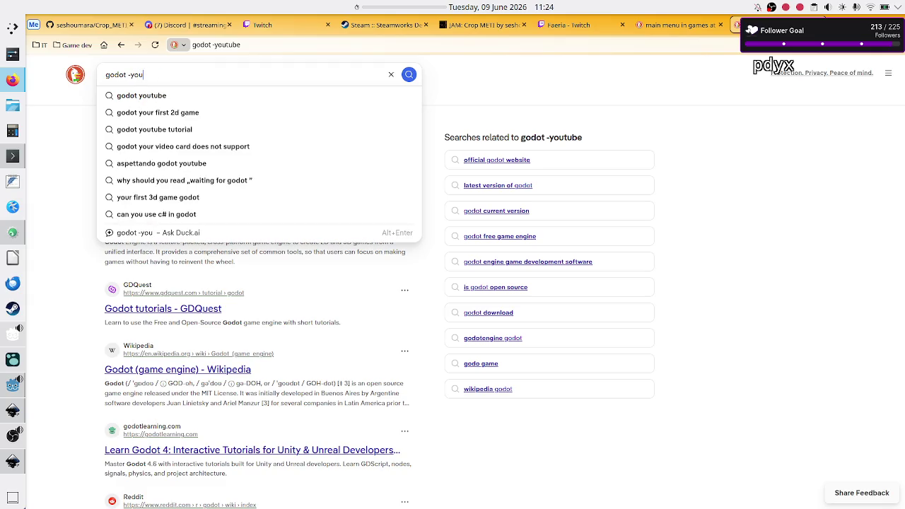
type("tube")
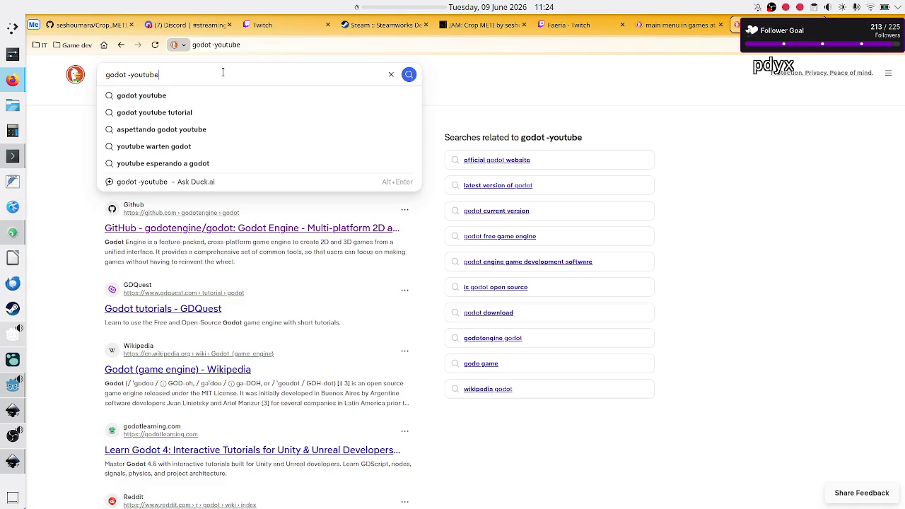
key("BackSpace")
key("BackSpace")
key("BackSpace")
key("Return")
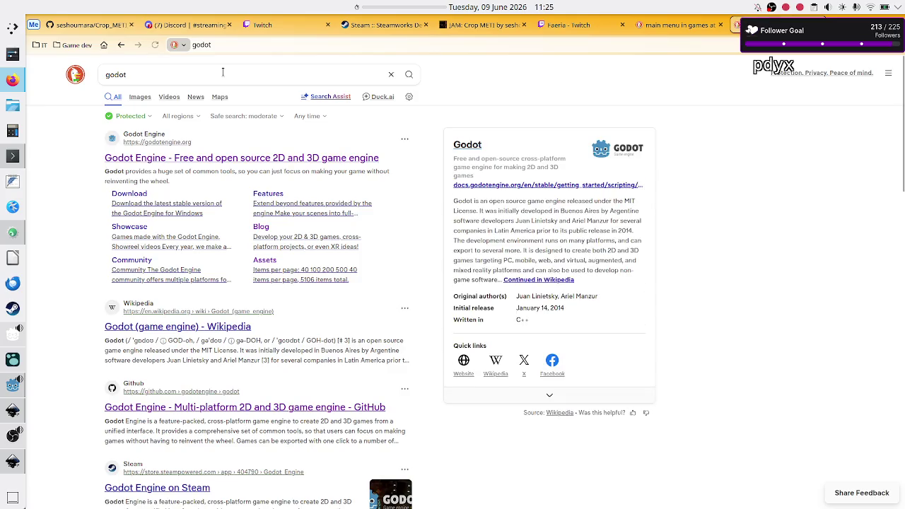
Step: Skim the godot results, then return to the 'main menu in games' image results tab
scroll(88, 330, "down", 3)
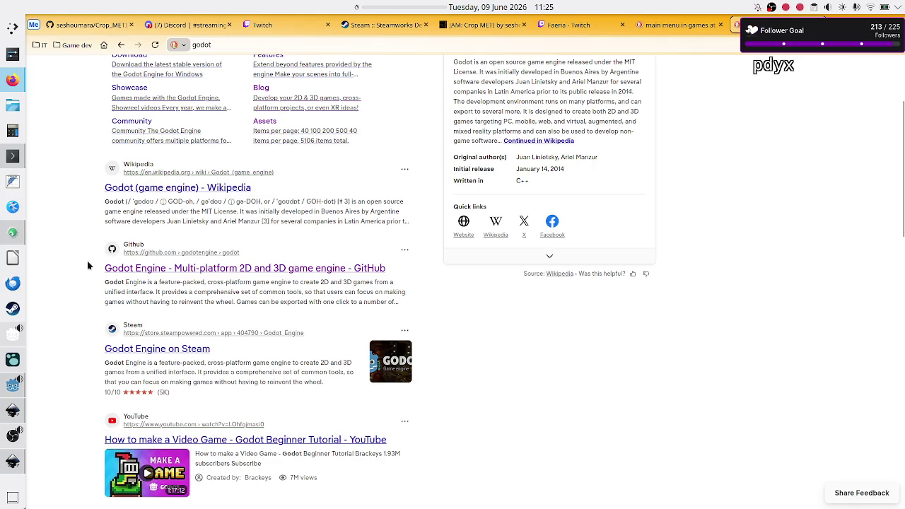
scroll(87, 260, "up", 3)
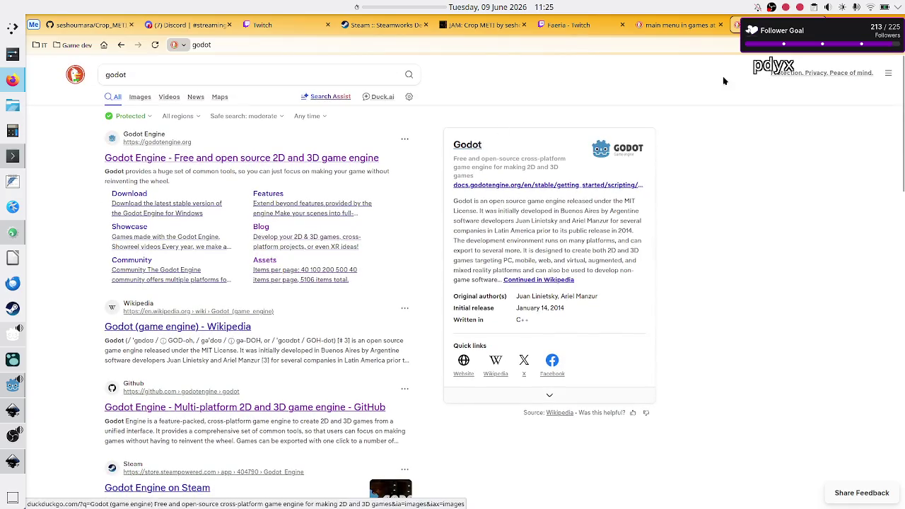
left_click(380, 65)
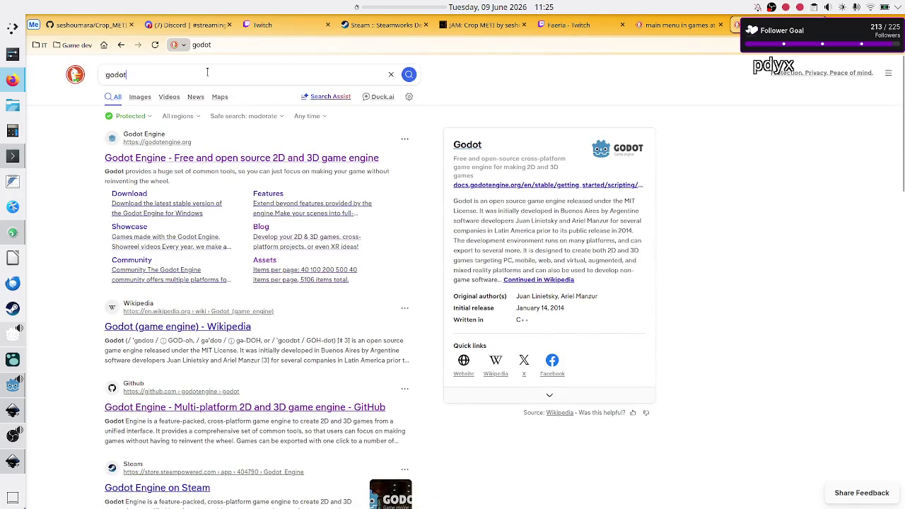
left_click(574, 119)
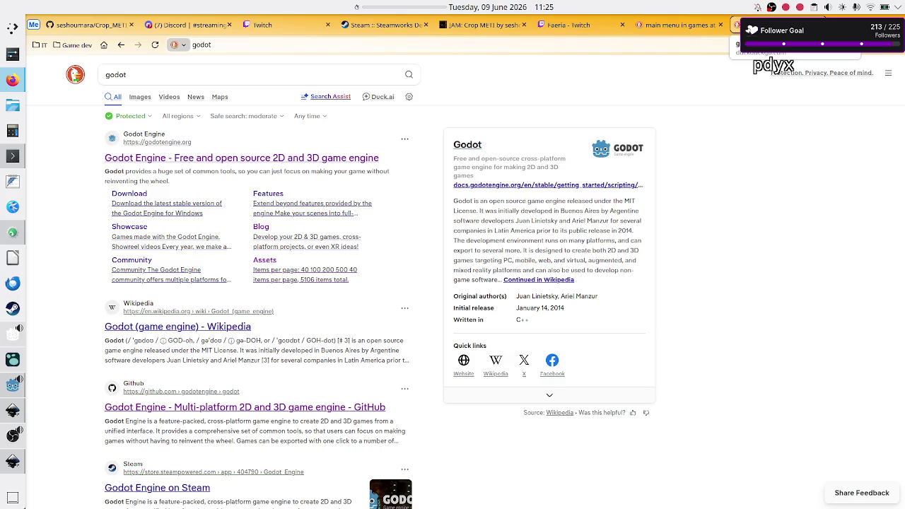
left_click(697, 25)
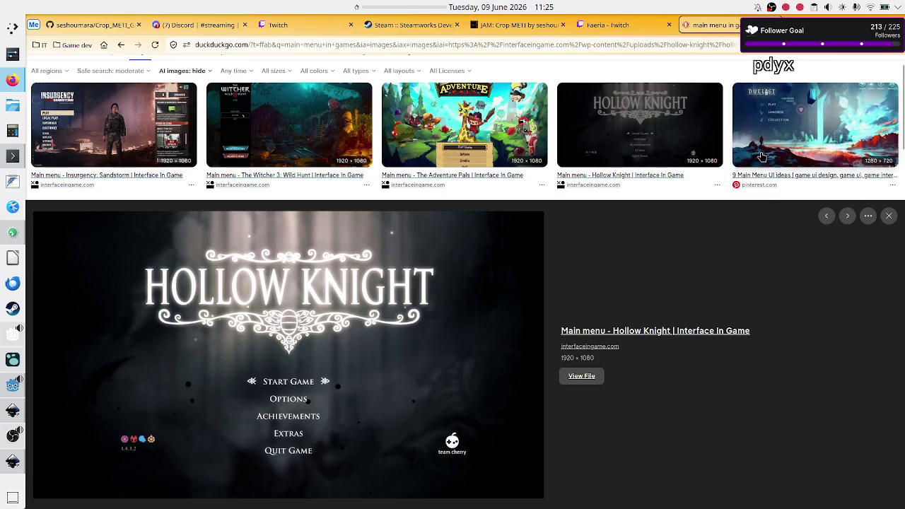
Step: Glance at the Faeria Twitch page and Stream Manager, then return to the Godot editor
key("ctrl+Page_Up")
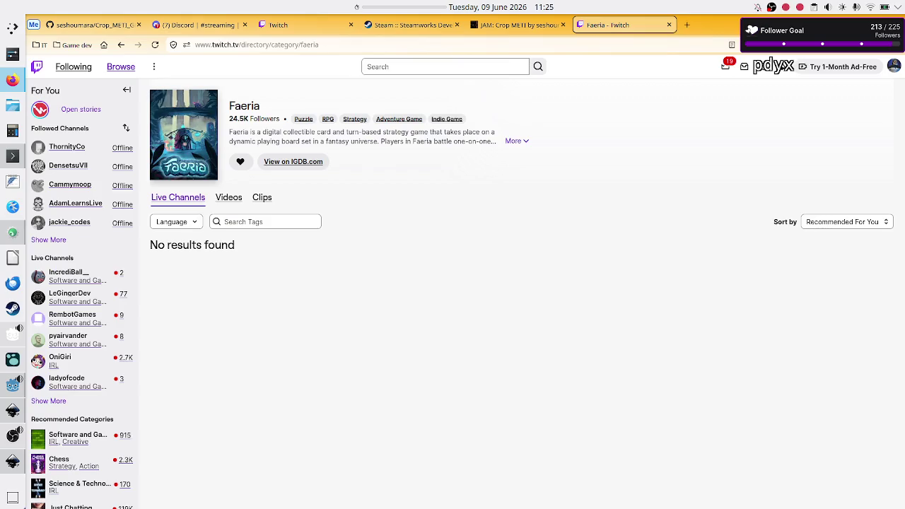
left_click(300, 24)
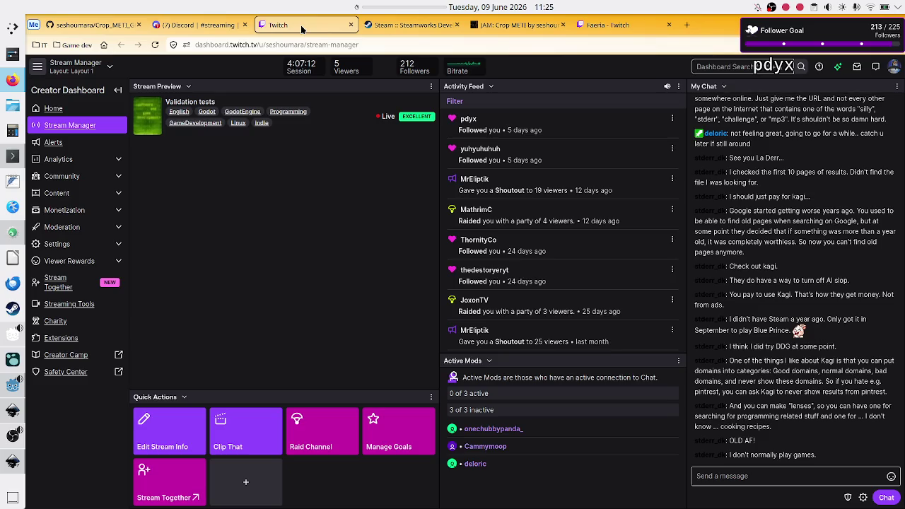
left_click(233, 26)
key("alt+Tab")
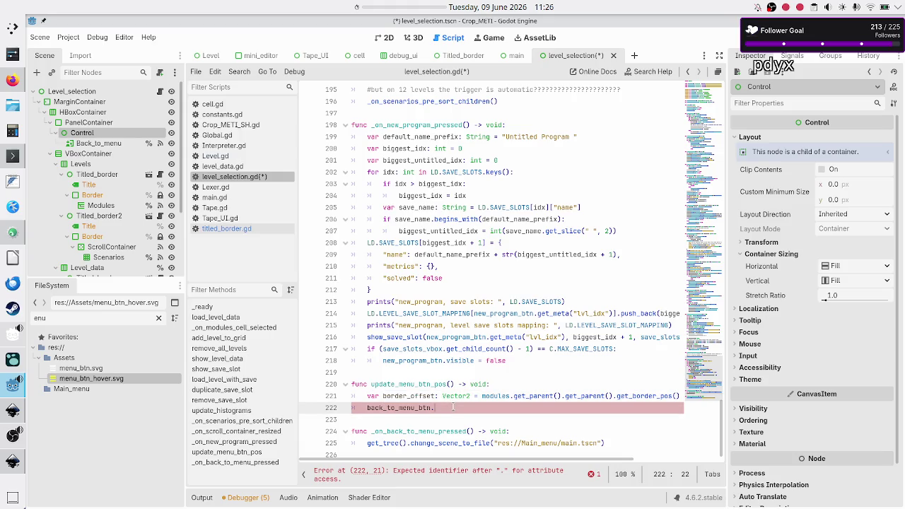
Step: Replace the unfinished back_to_menu_btn line with print(border_offset) and save level_selection.gd
key("Up")
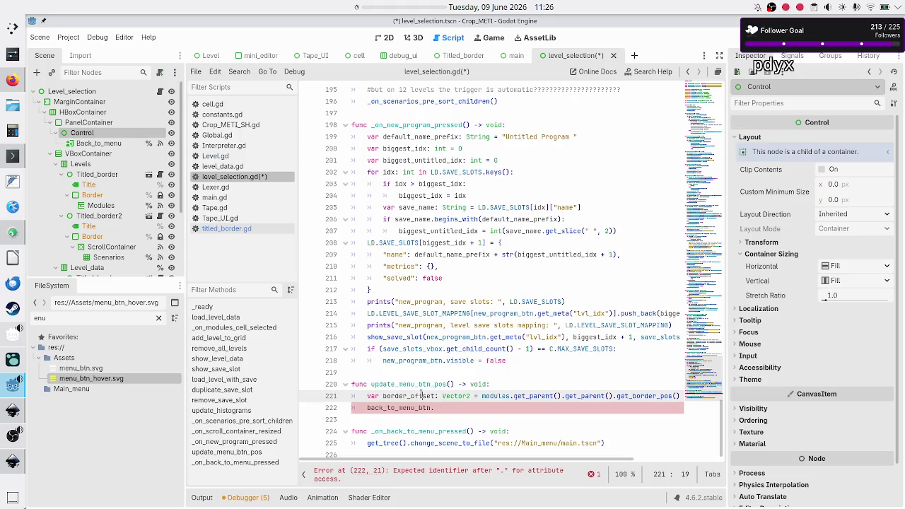
key("Down")
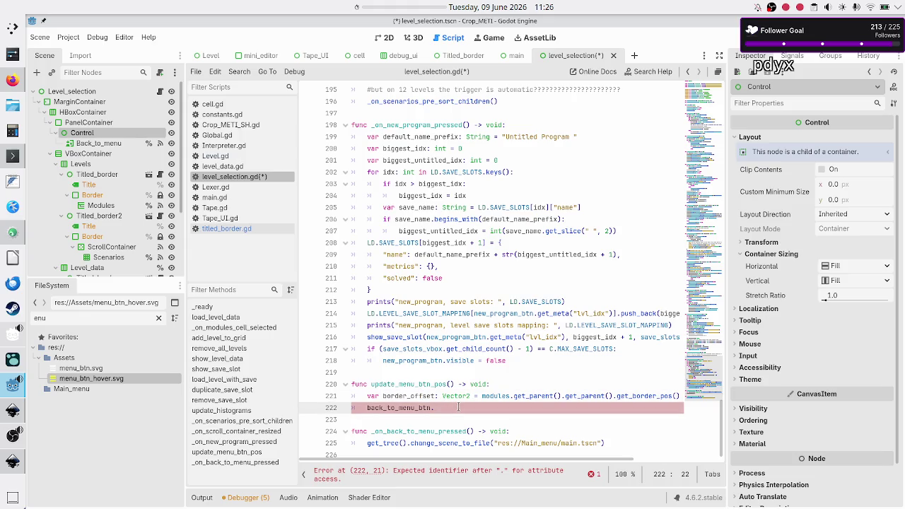
key("BackSpace")
key("BackSpace")
key("BackSpace")
type("pr")
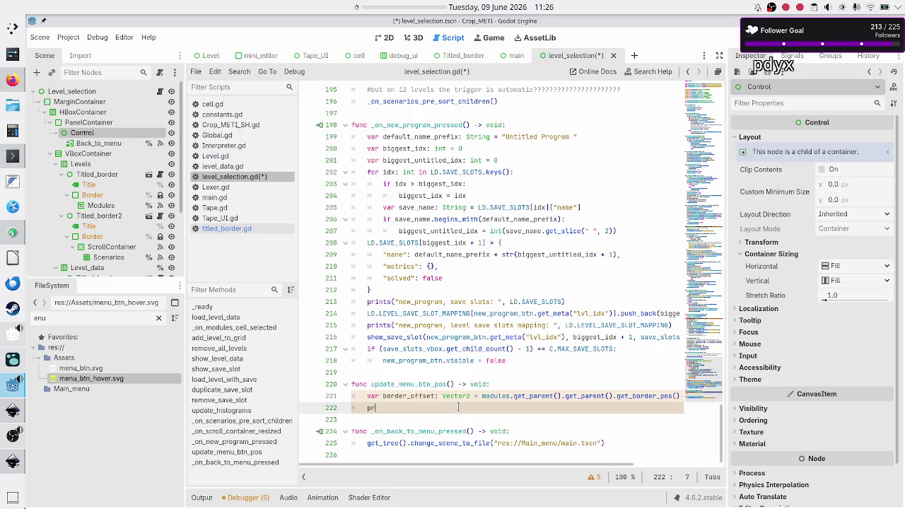
type("int(borde")
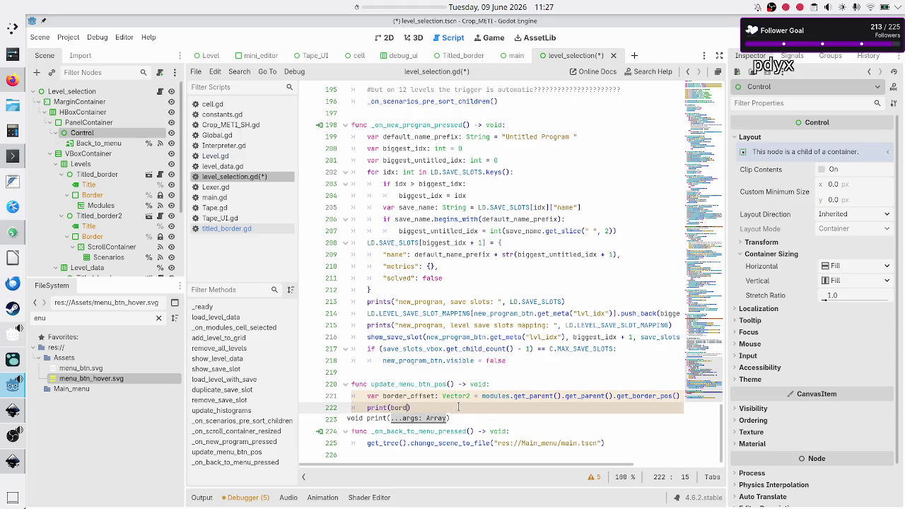
key("Return")
key("ctrl+s")
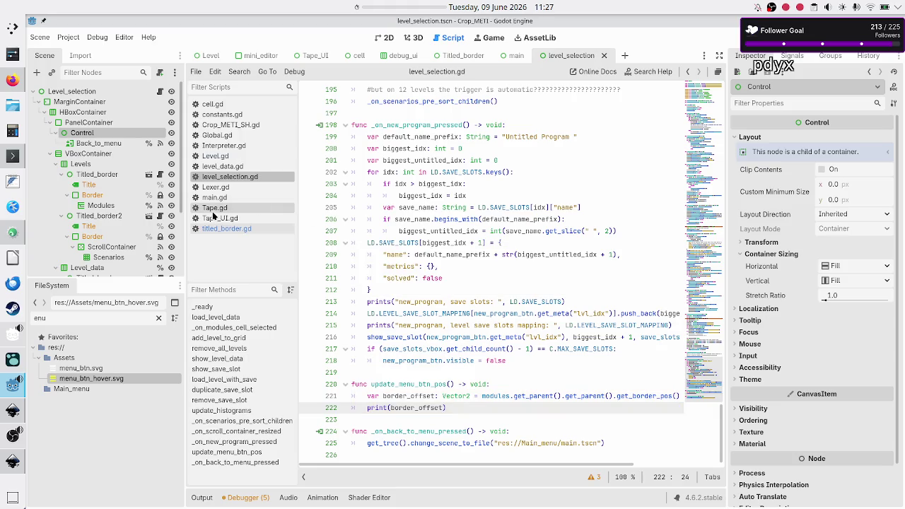
Step: Delete the get_border_pos() call from update_anchors in titled_border.gd, save, and run the project
left_click(222, 227)
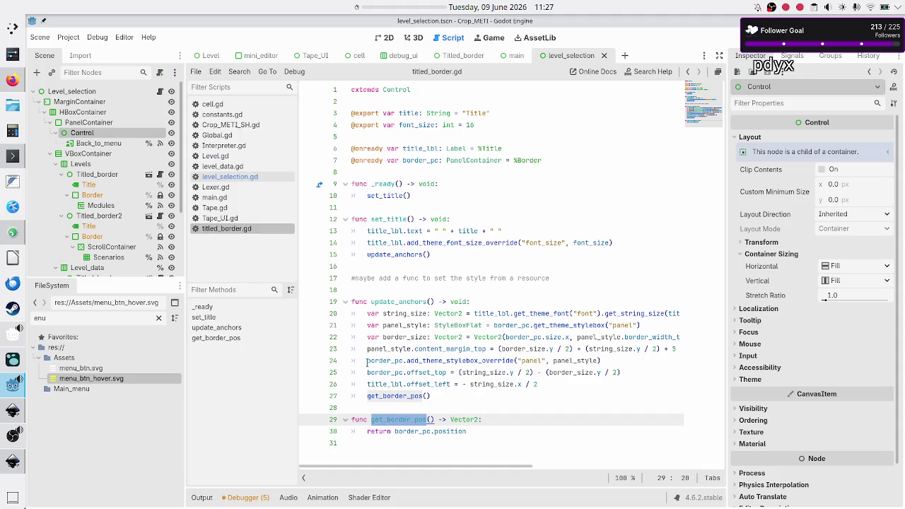
left_click(445, 398)
key("Down")
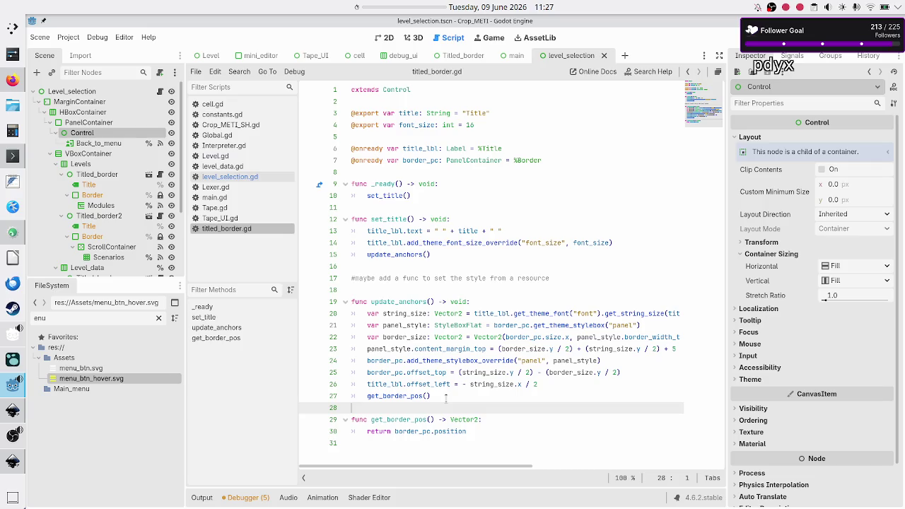
key("Up")
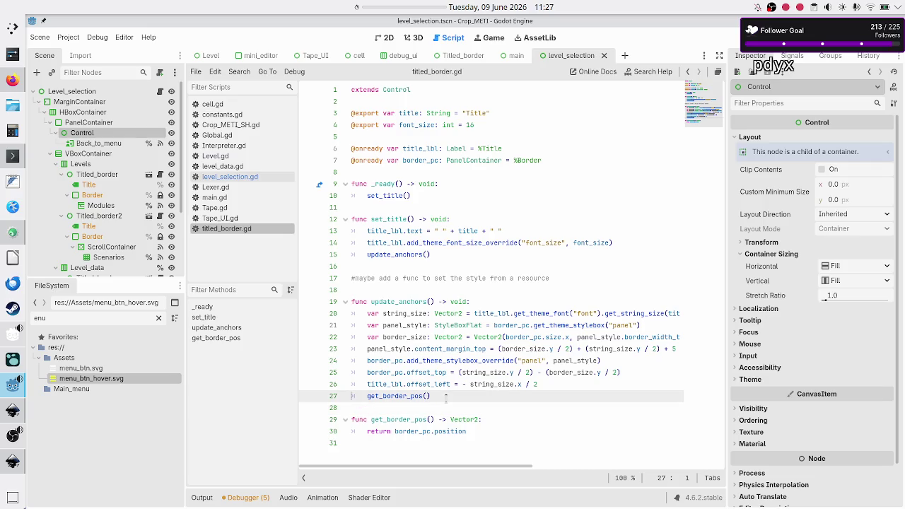
key("shift+End")
key("BackSpace")
key("BackSpace")
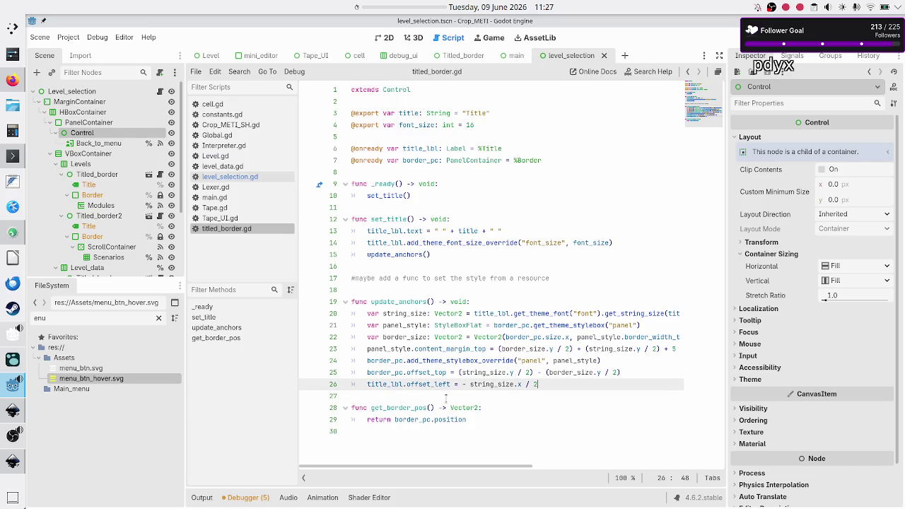
key("Down")
key("Down")
key("Down")
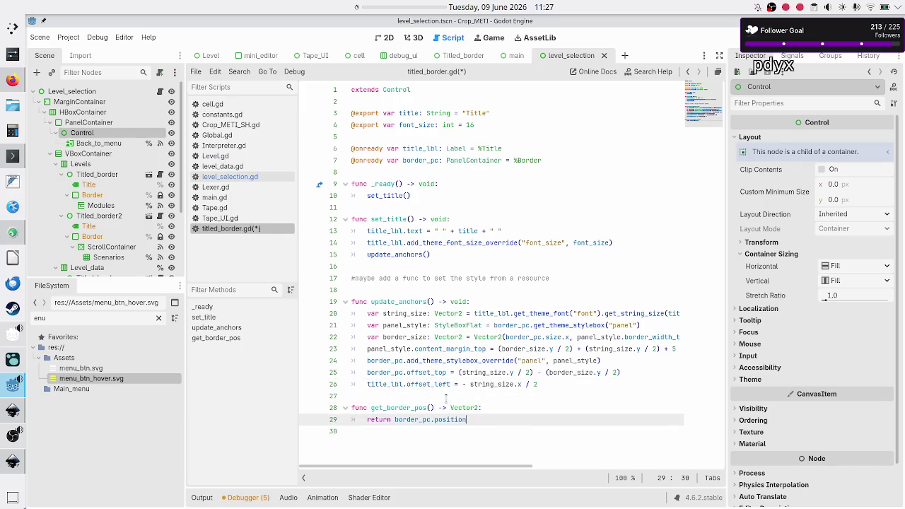
key("Up")
key("Up")
key("Up")
key("ctrl+s")
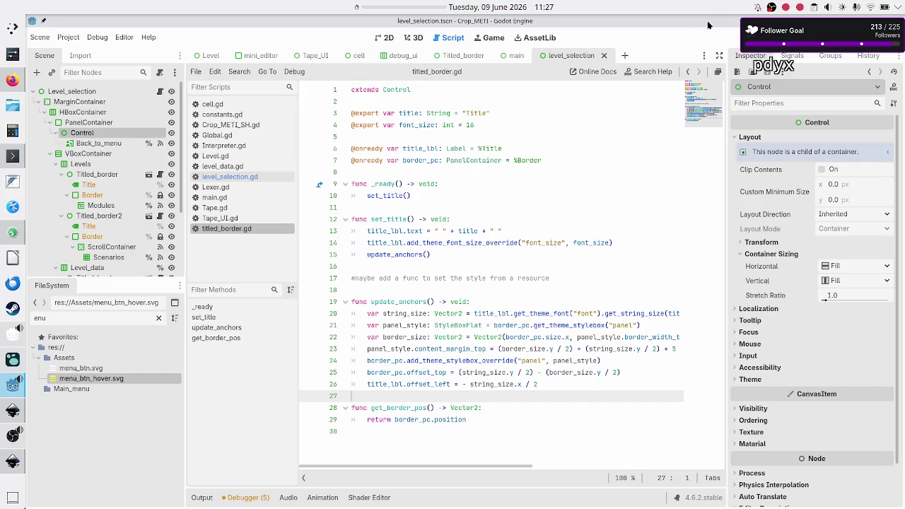
left_click(739, 38)
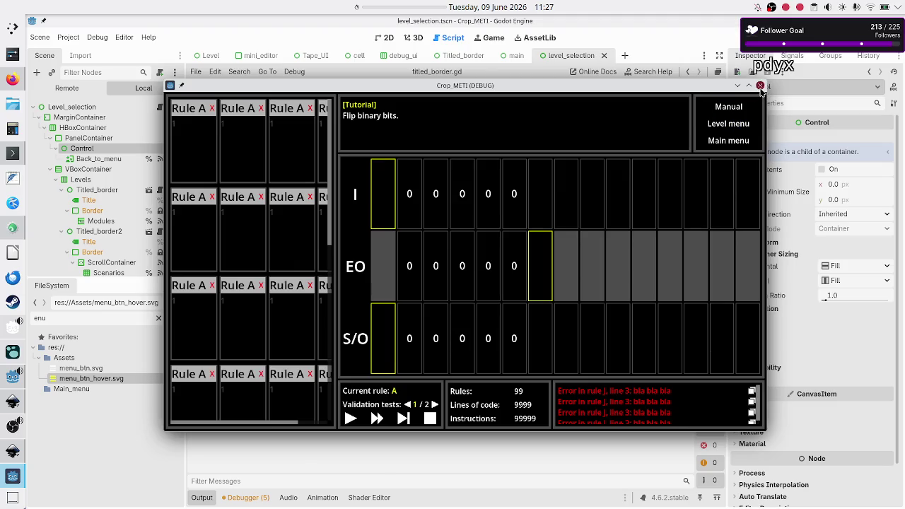
Step: Close the game, run the level selection scene, and check the Errors list
left_click(760, 86)
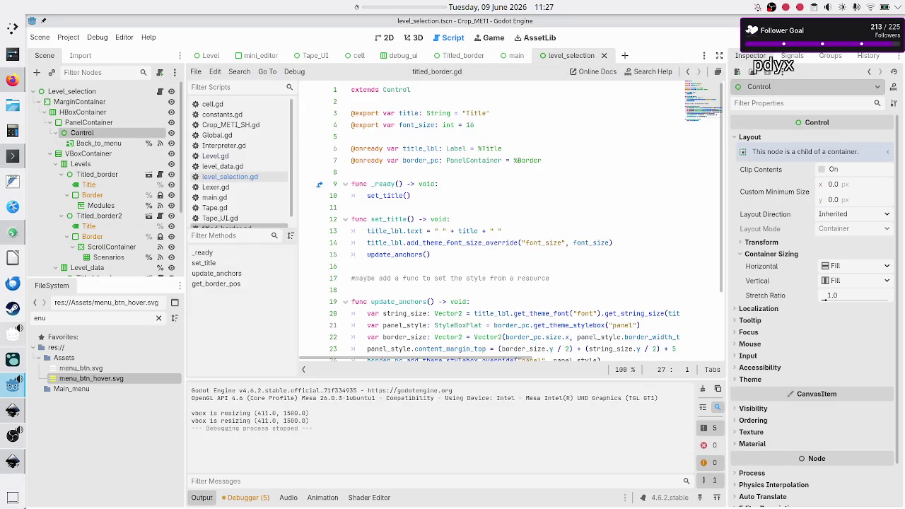
key("F5")
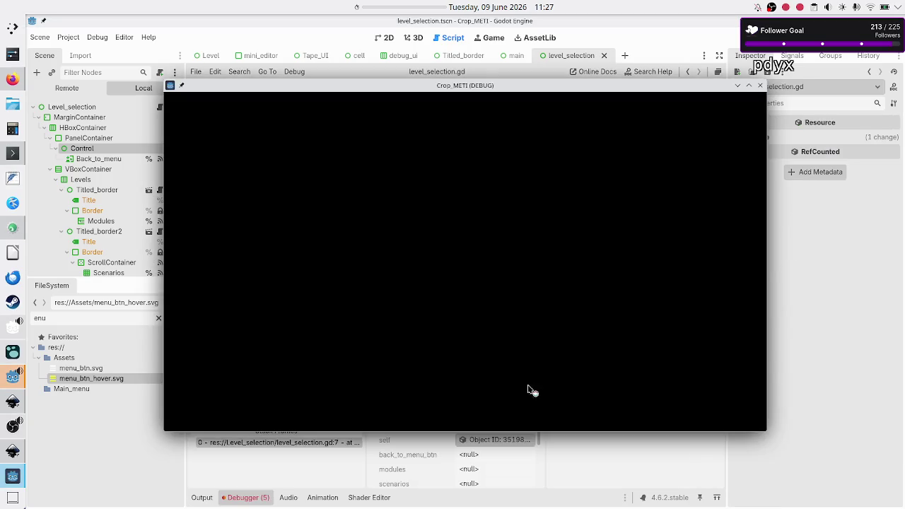
left_click(298, 463)
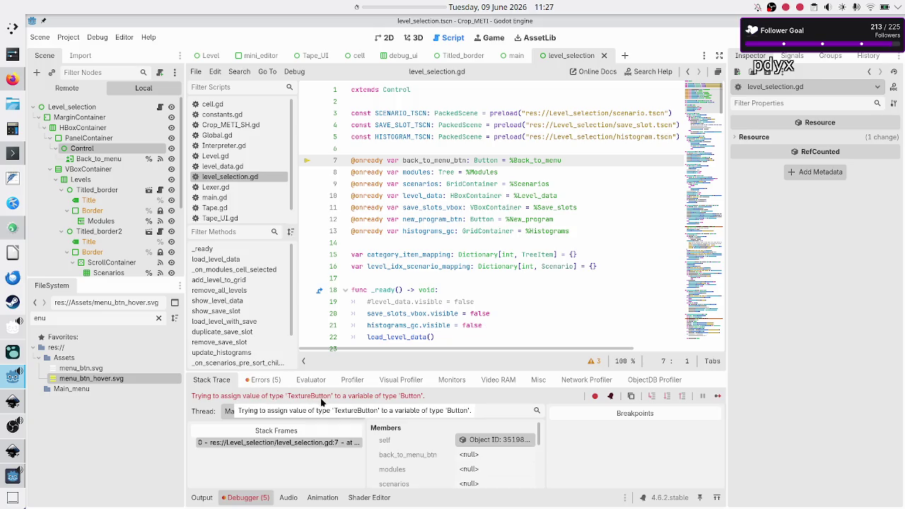
left_click(268, 383)
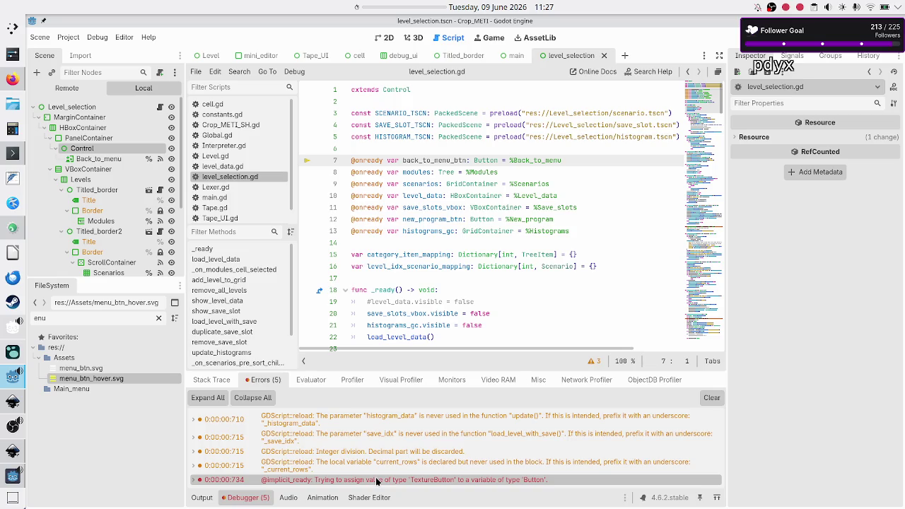
Step: Change back_to_menu_btn's type on line 7 from Button to TextureButton, then test-run and stop
double_click(488, 161)
type("Texture")
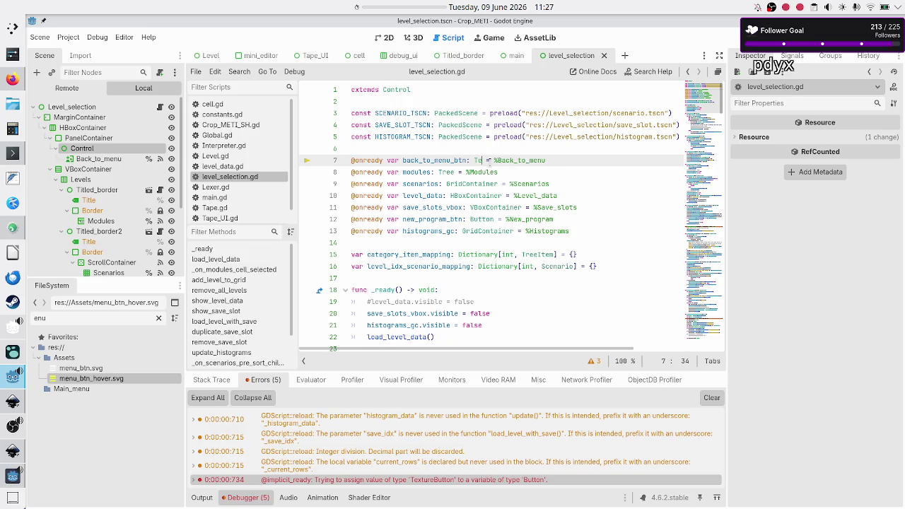
type("Button")
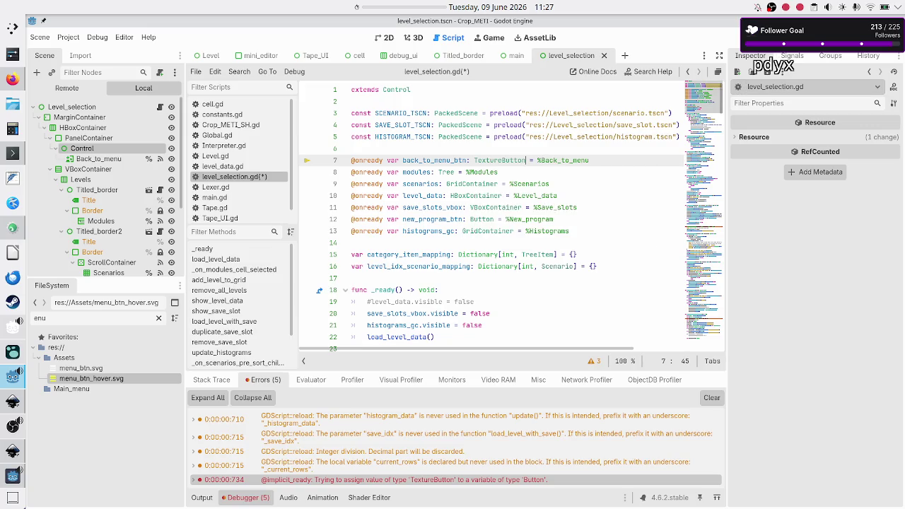
key("F6")
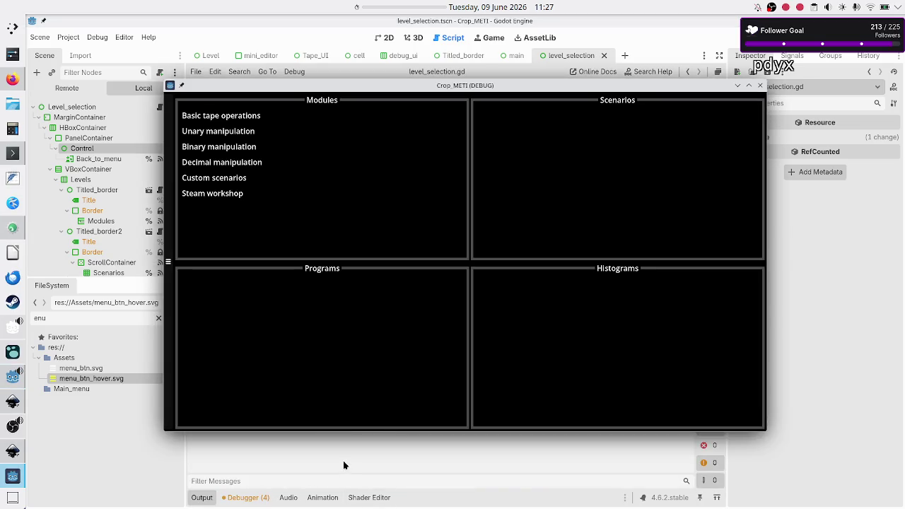
key("F8")
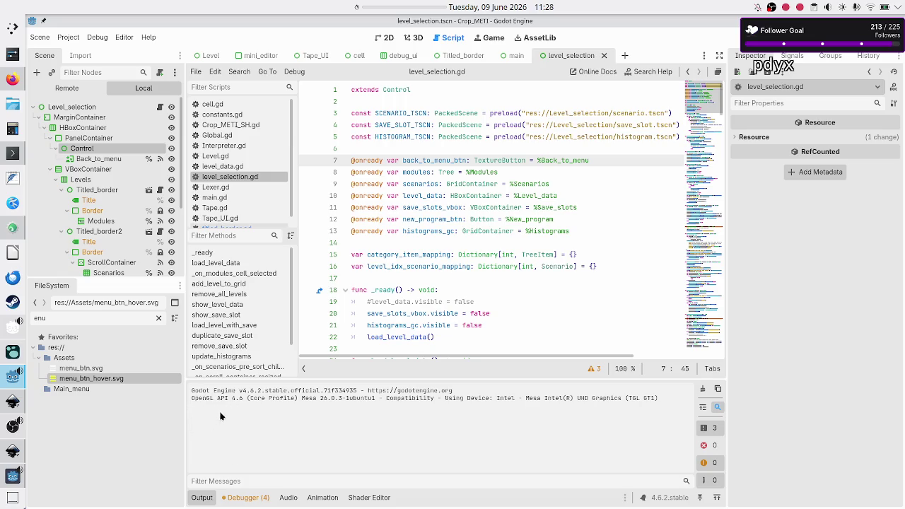
scroll(450, 257, "down", 15)
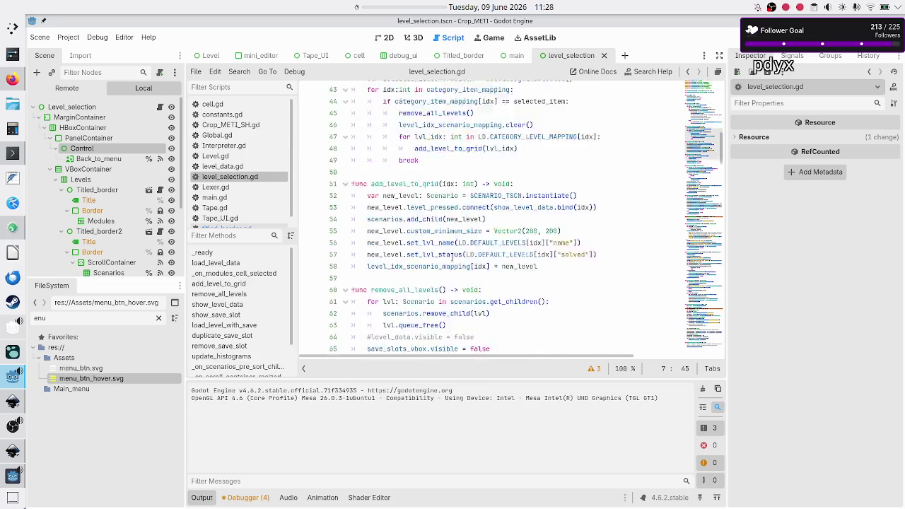
scroll(450, 257, "down", 20)
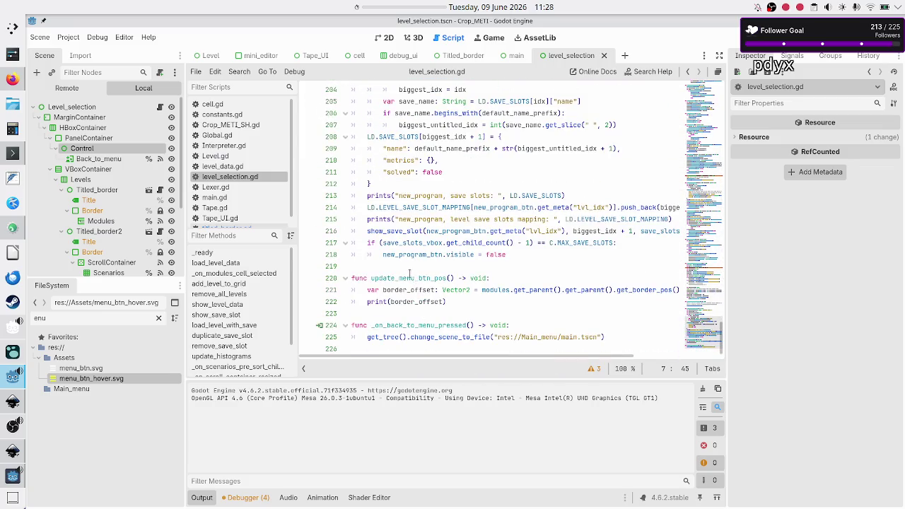
Step: Find 'resize' in the script to locate _on_scroll_container_resized, then clear the Find field
left_click(407, 278)
double_click(406, 278)
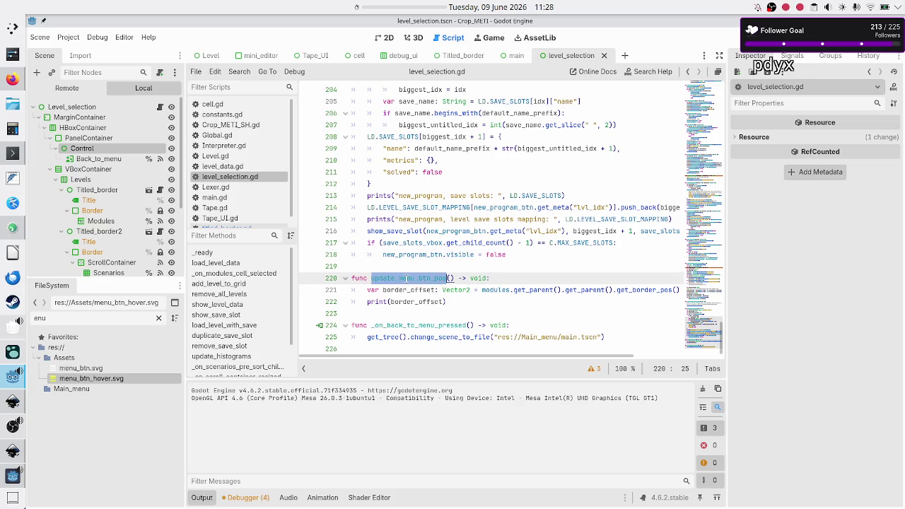
left_click(393, 266)
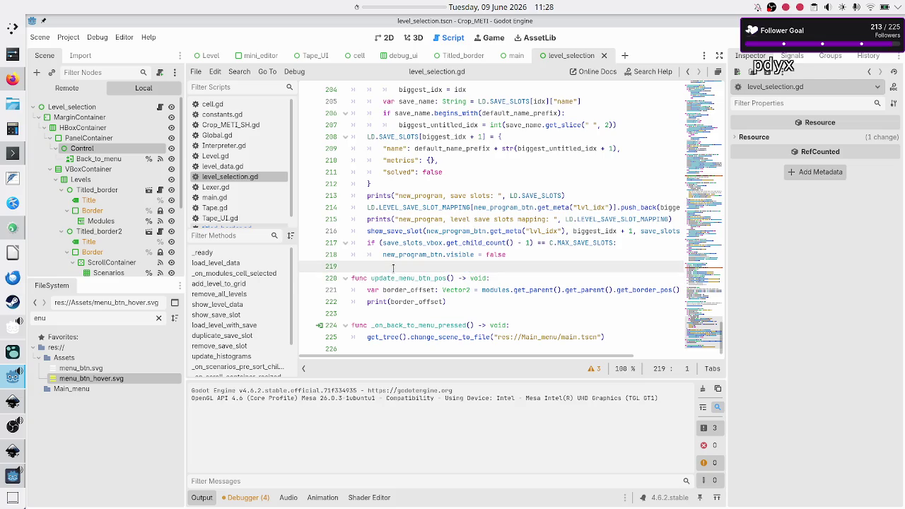
key("ctrl+f")
type("resize")
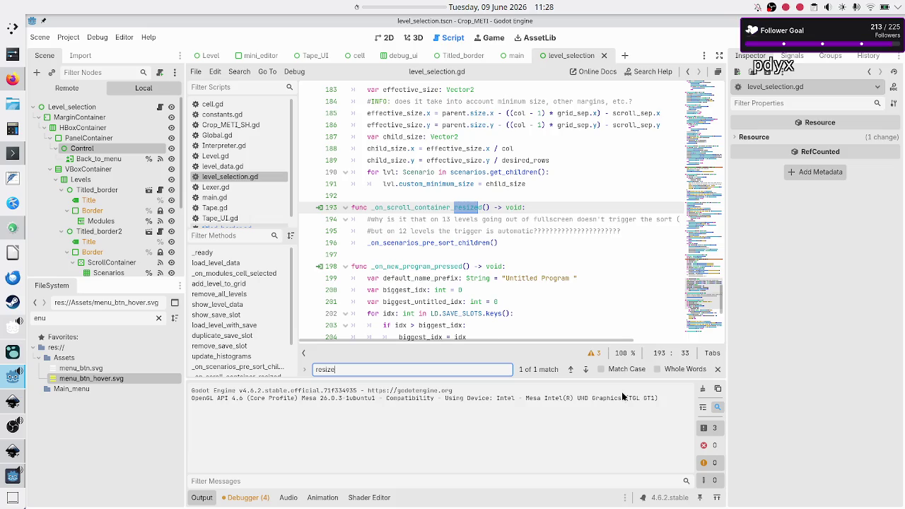
double_click(369, 370)
key("BackSpace")
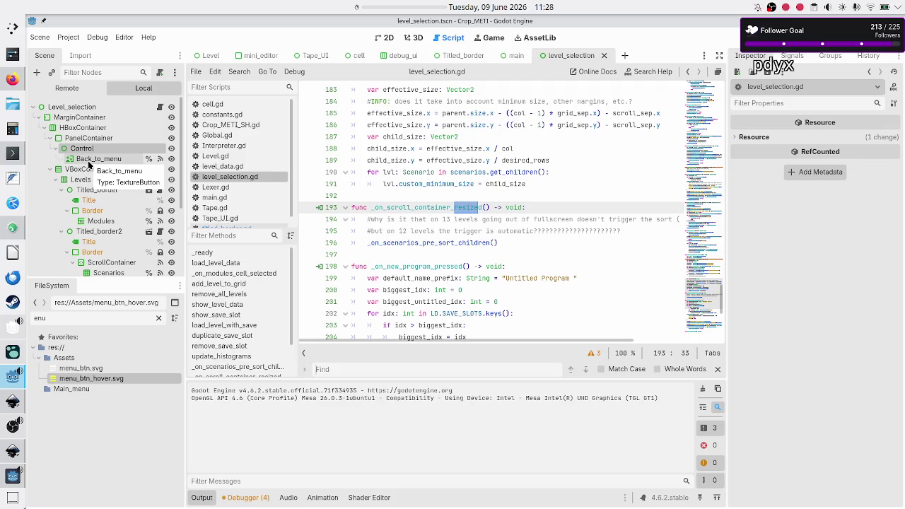
Step: Connect the Level_selection root node's resized signal to a new _on_resized method
left_click(90, 161)
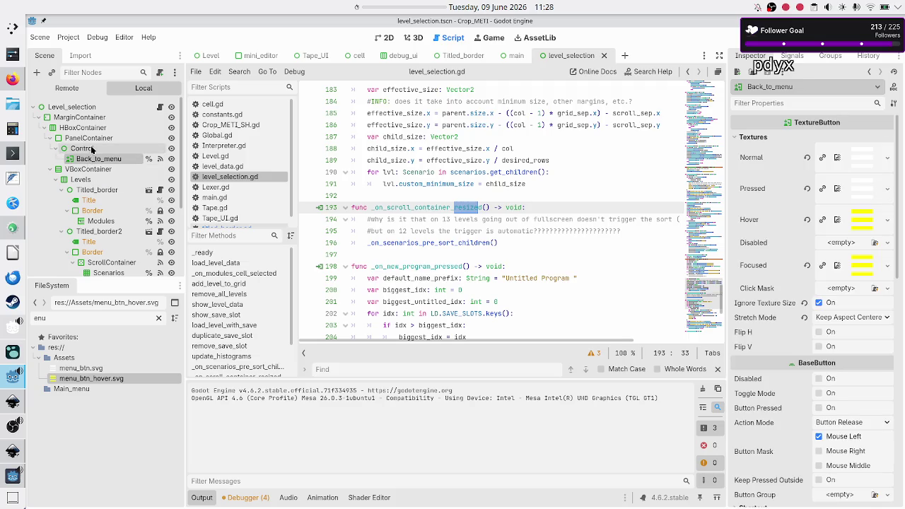
left_click(92, 149)
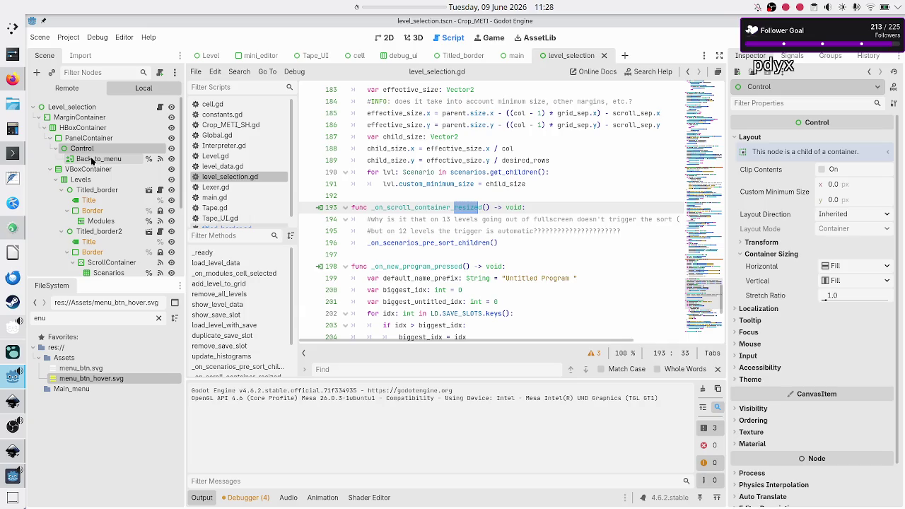
left_click(101, 107)
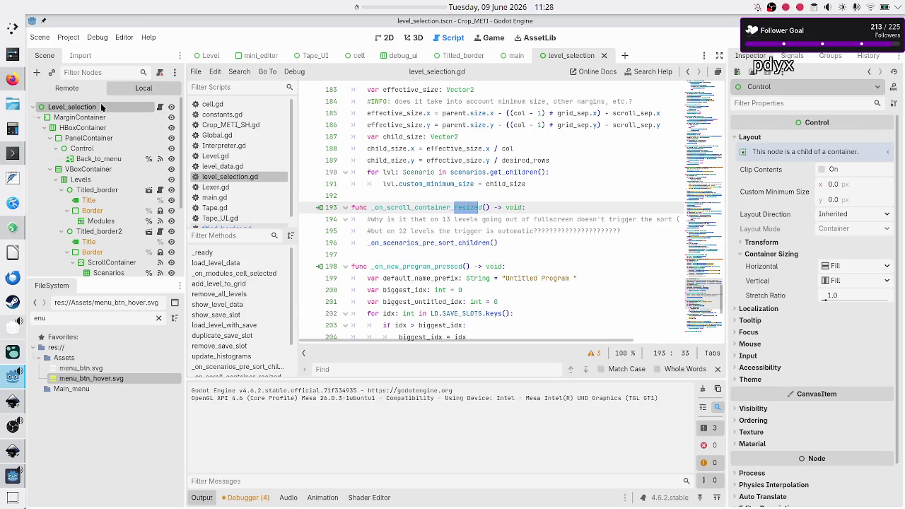
left_click(788, 56)
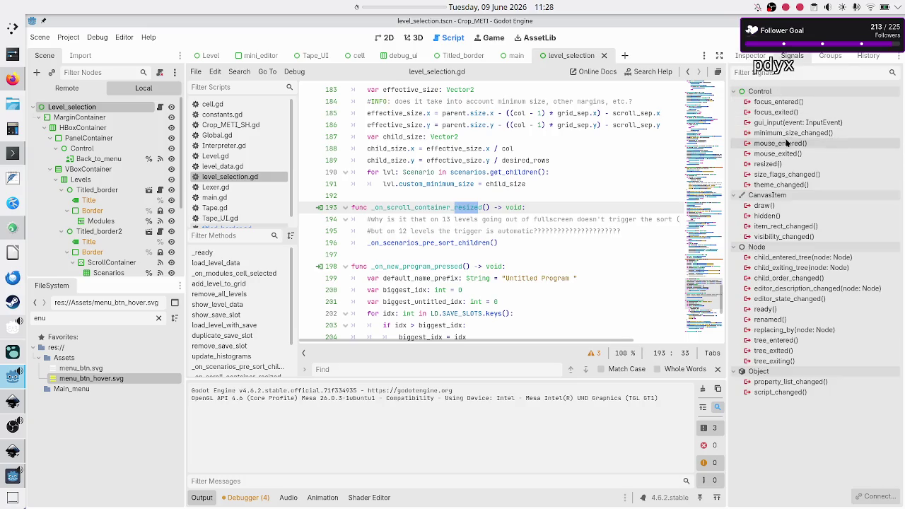
double_click(778, 164)
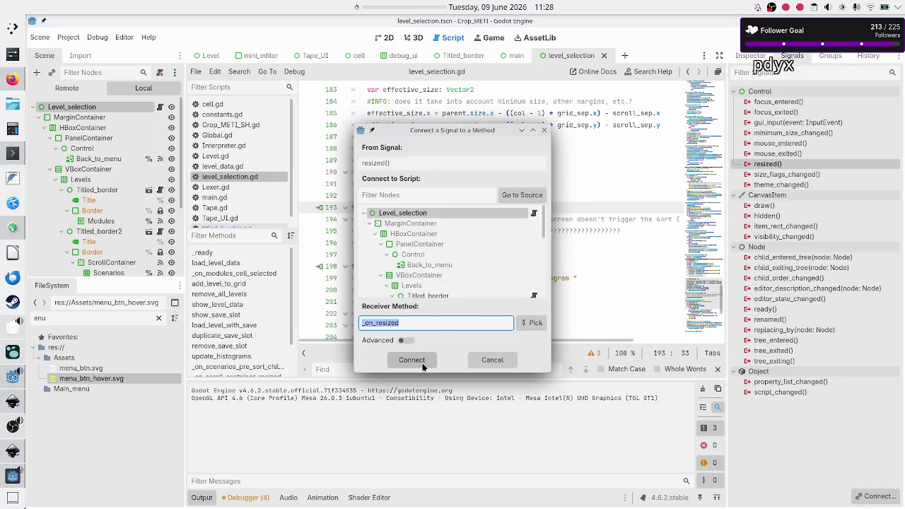
left_click(414, 362)
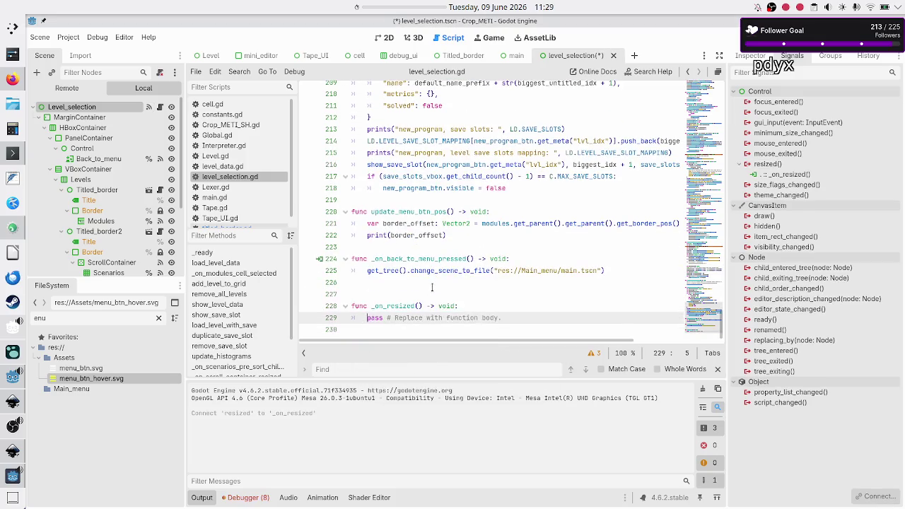
Step: Replace the pass placeholder in _on_resized with an update_menu_btn_pos() call
left_click(419, 298)
key("Delete")
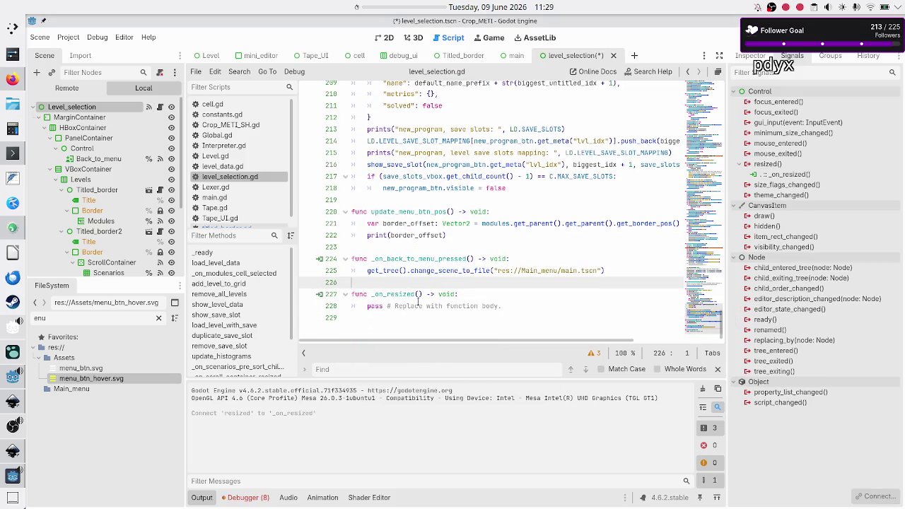
key("Down")
key("shift+End")
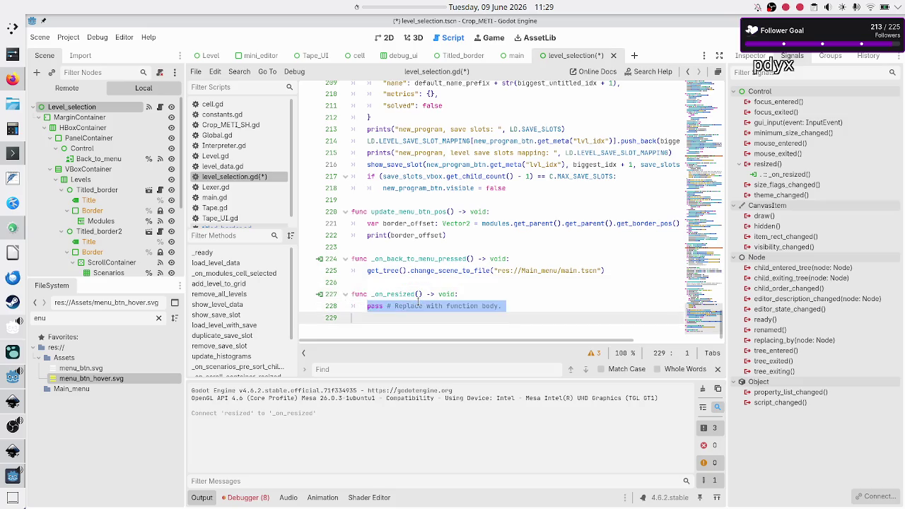
key("Delete")
type("_on")
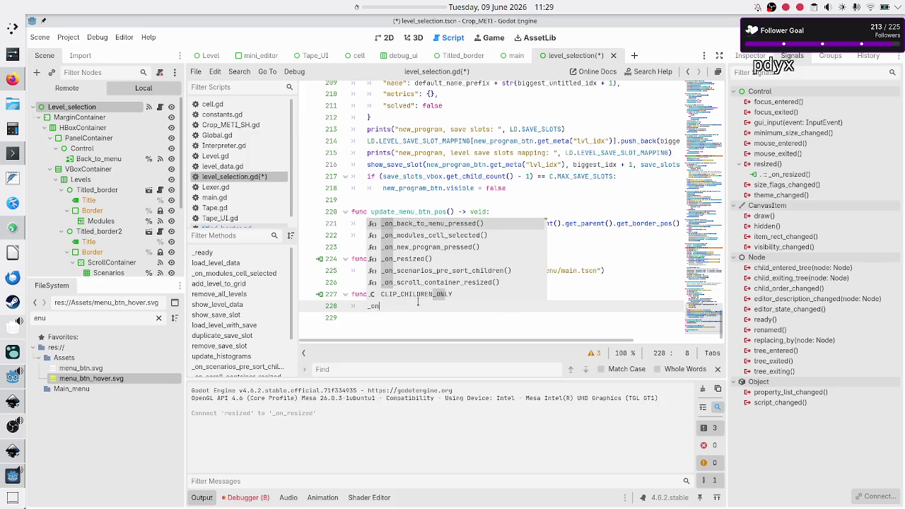
key("Return")
key("BackSpace")
key("BackSpace")
key("BackSpace")
type("upda")
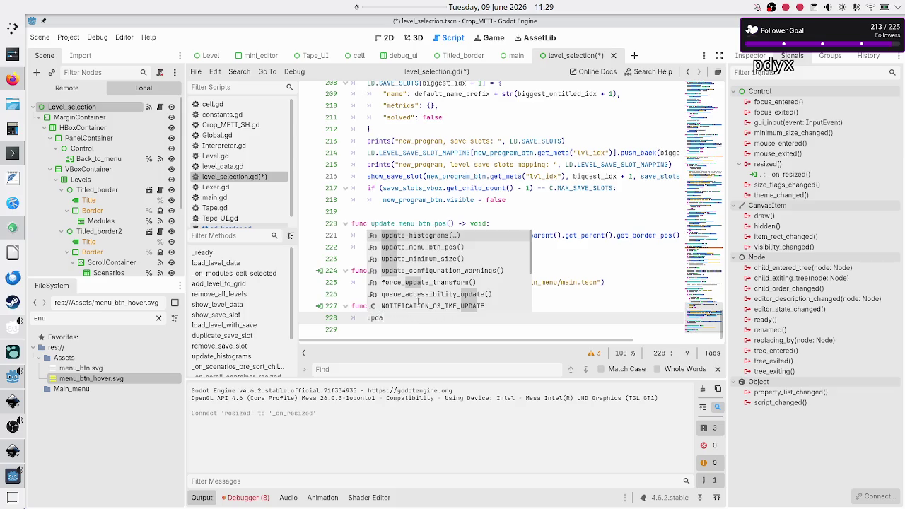
key("Down")
key("Return")
key("Return")
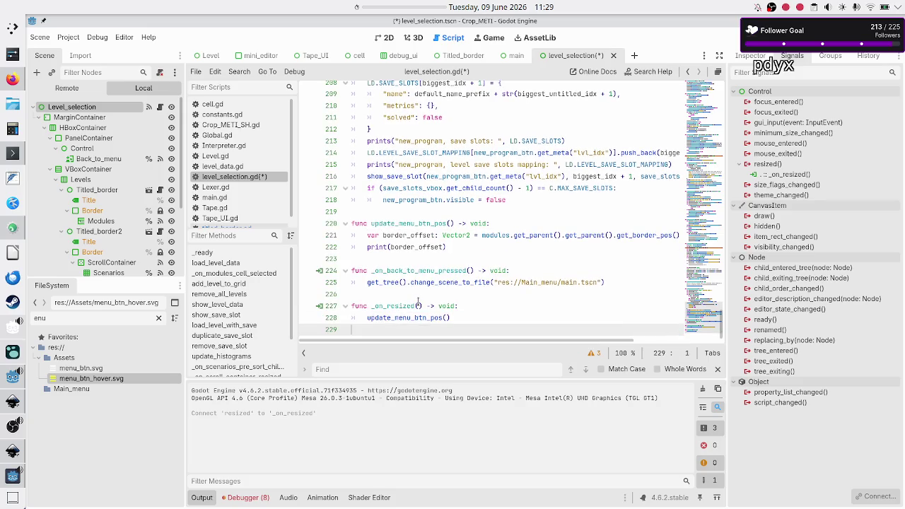
Step: Save the script, stop the running game, and launch it again to test
key("ctrl+s")
key("F8")
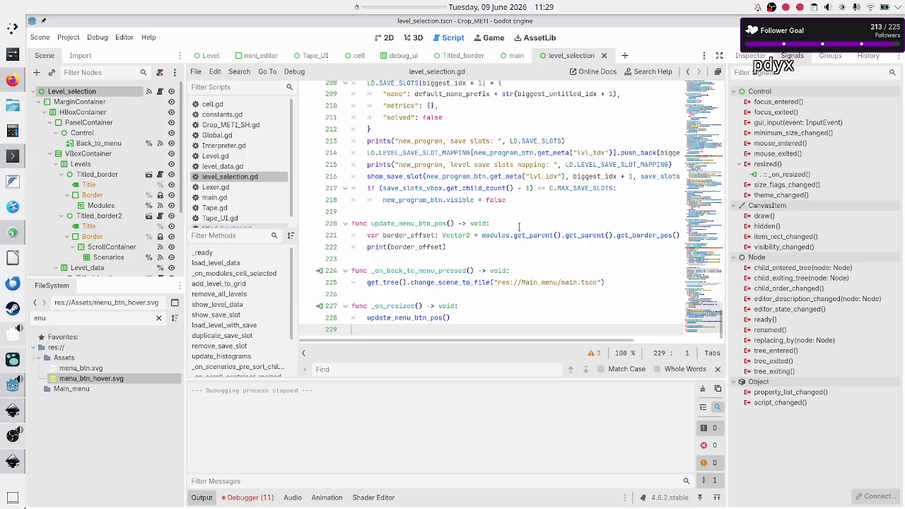
key("F6")
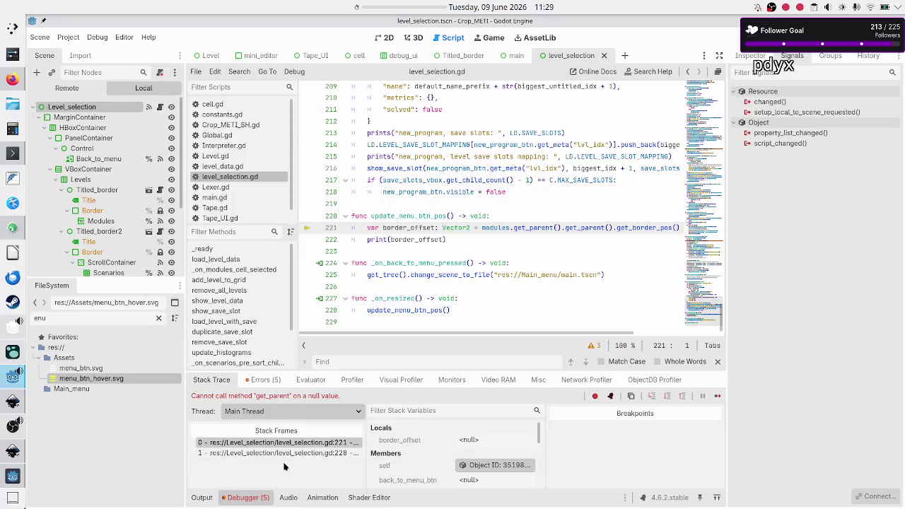
Step: Review the get_parent-on-null error at line 221 and select the _on_resized function
left_click(273, 380)
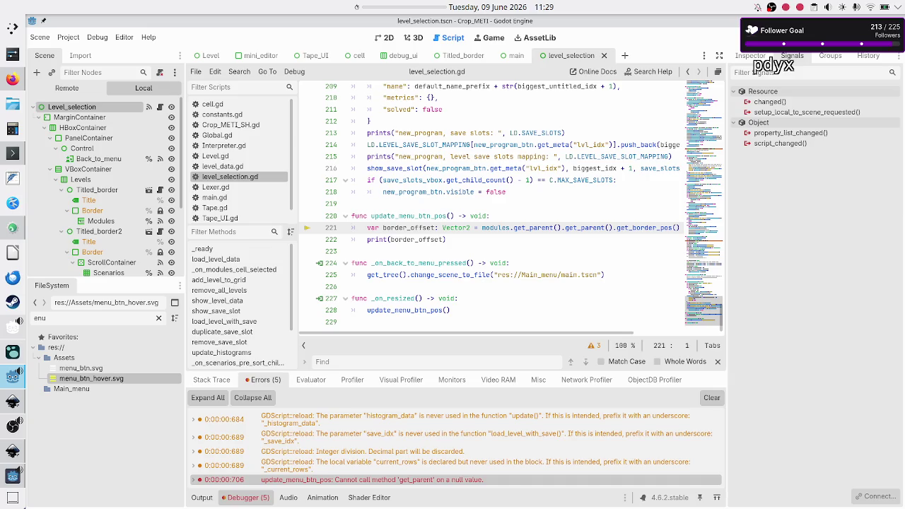
left_click(419, 281)
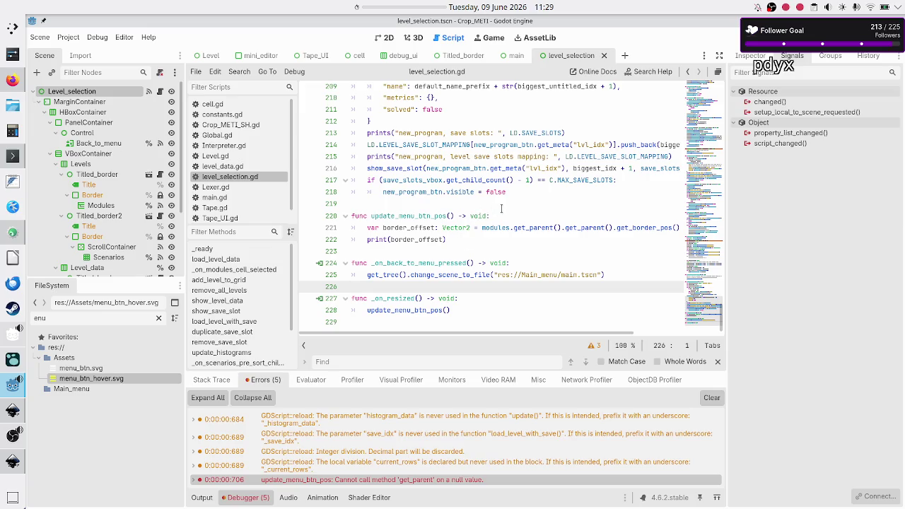
left_click(501, 209)
key("Down")
key("Down")
key("Down")
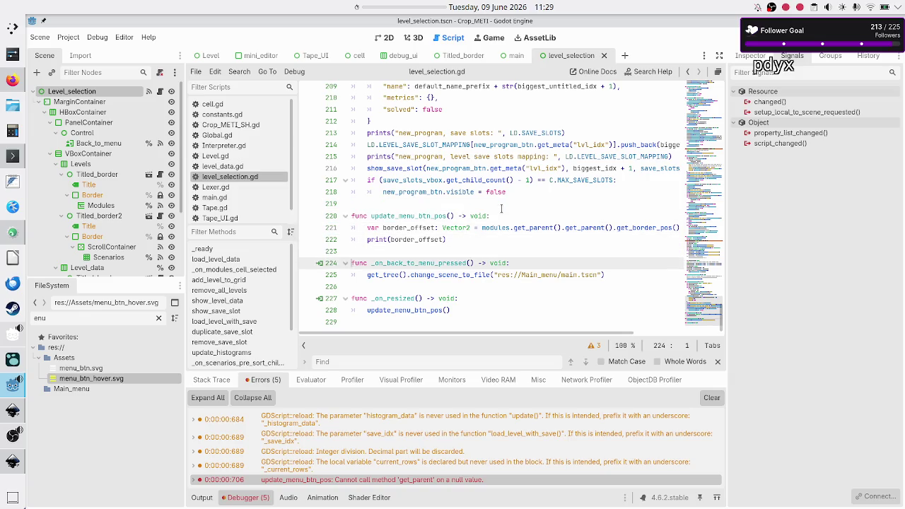
key("Down")
key("Down")
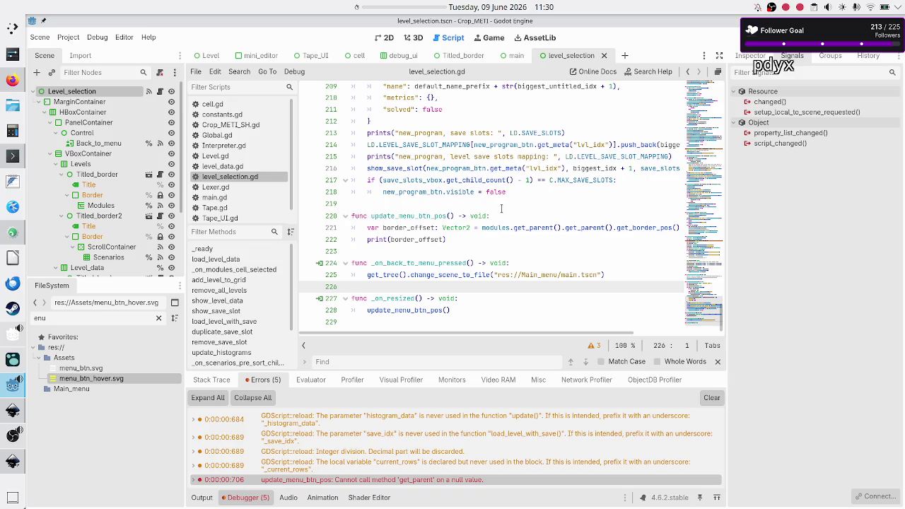
key("shift+Down")
key("shift+Down")
key("shift+Down")
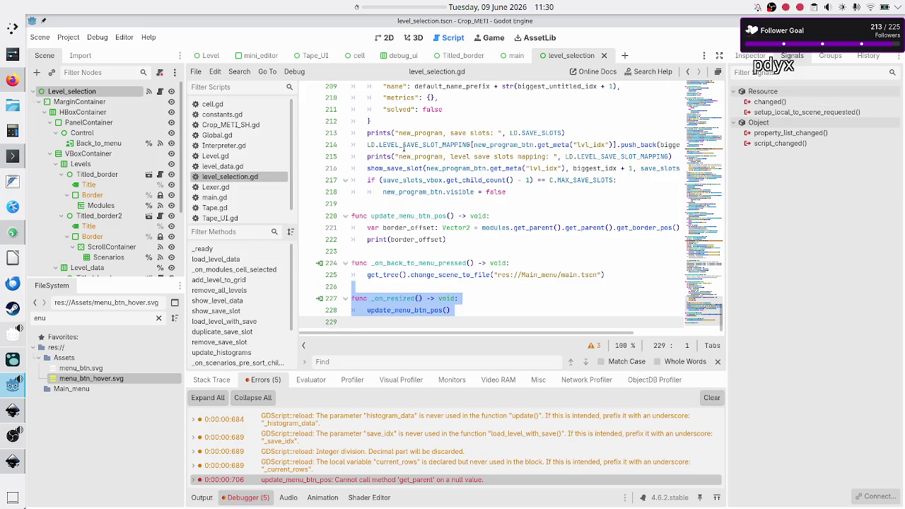
Step: Disconnect the root node's resized signal from _on_resized and delete that function
left_click(89, 92)
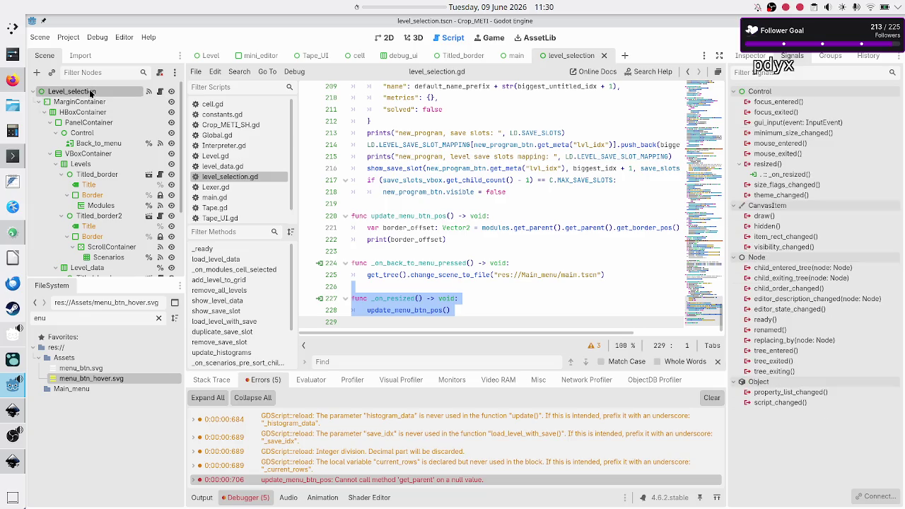
left_click(775, 175)
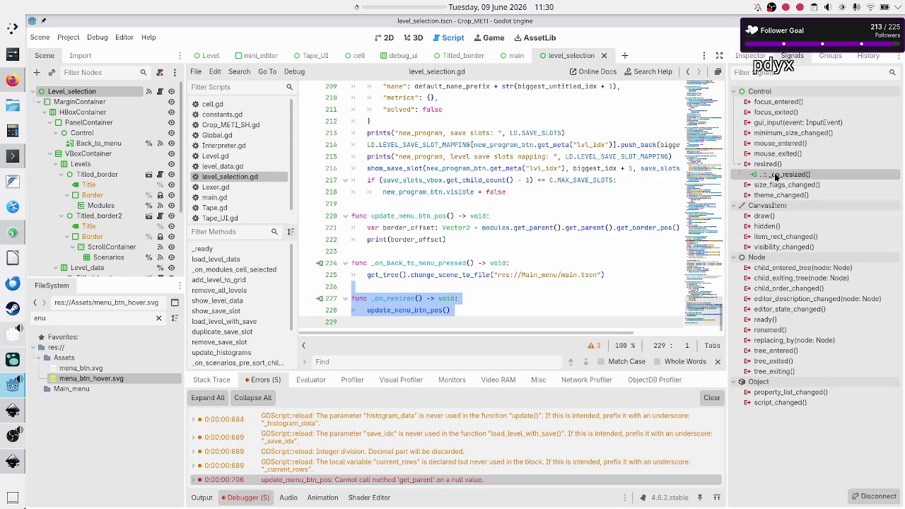
right_click(775, 175)
left_click(814, 206)
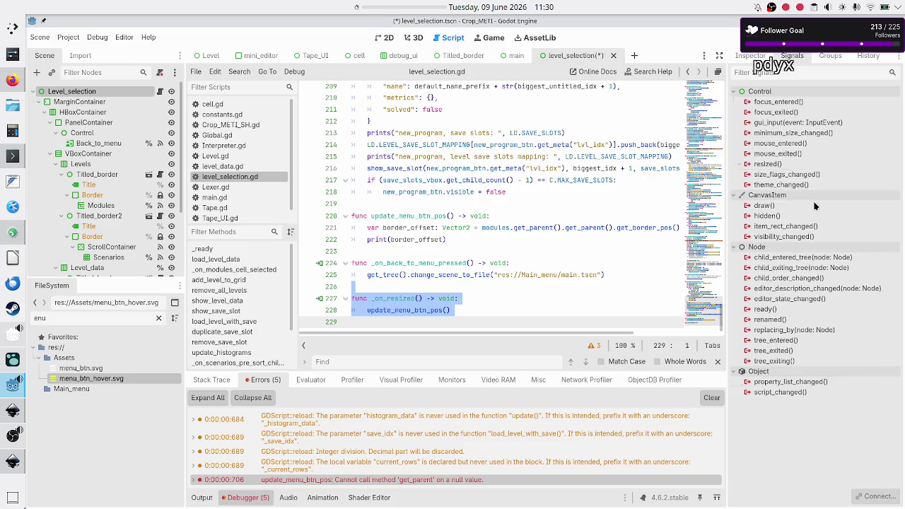
left_click(390, 283)
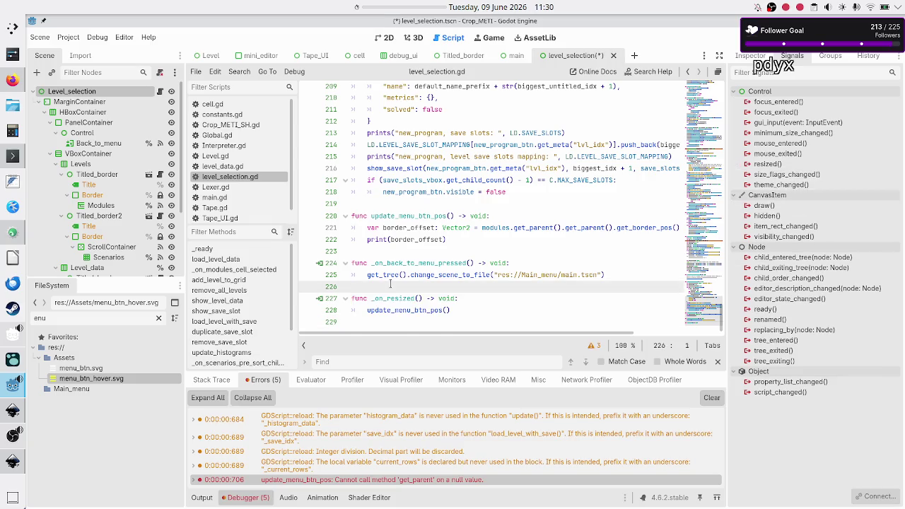
key("Return")
key("shift+Down")
key("shift+Down")
key("shift+Down")
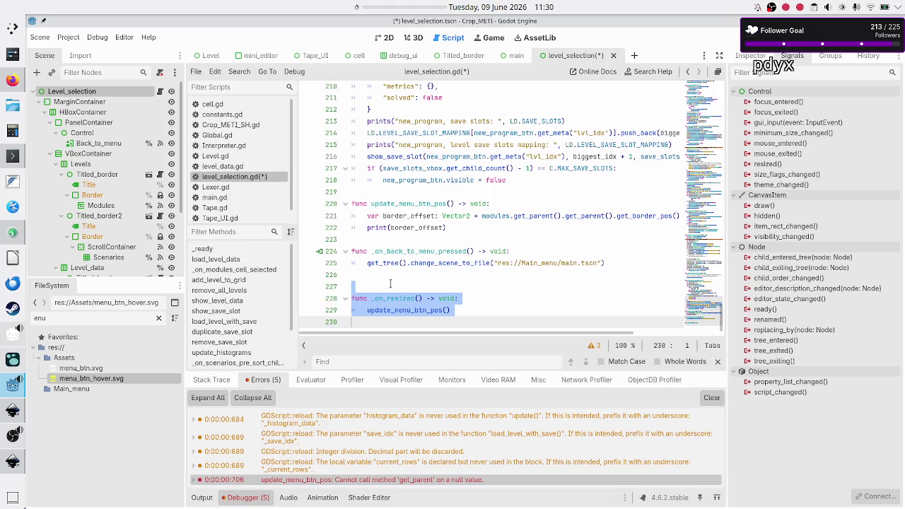
key("BackSpace")
key("BackSpace")
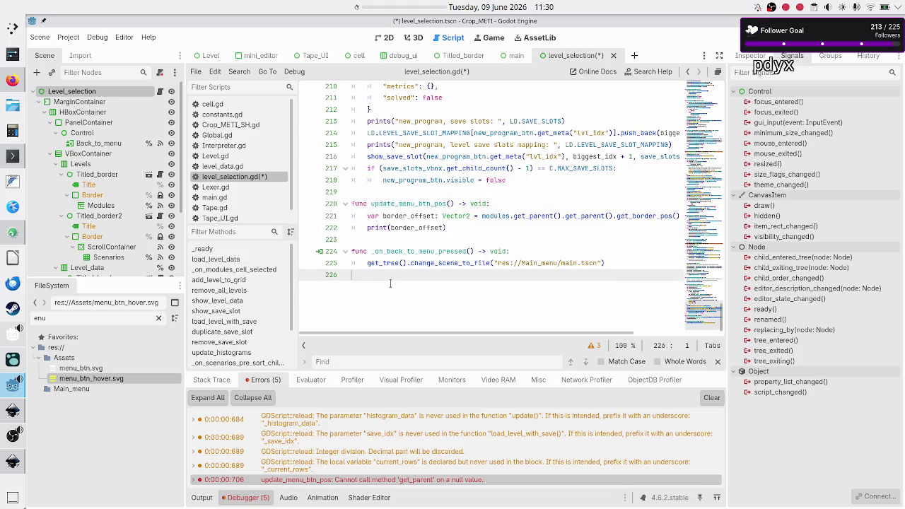
key("Up")
key("Up")
key("Up")
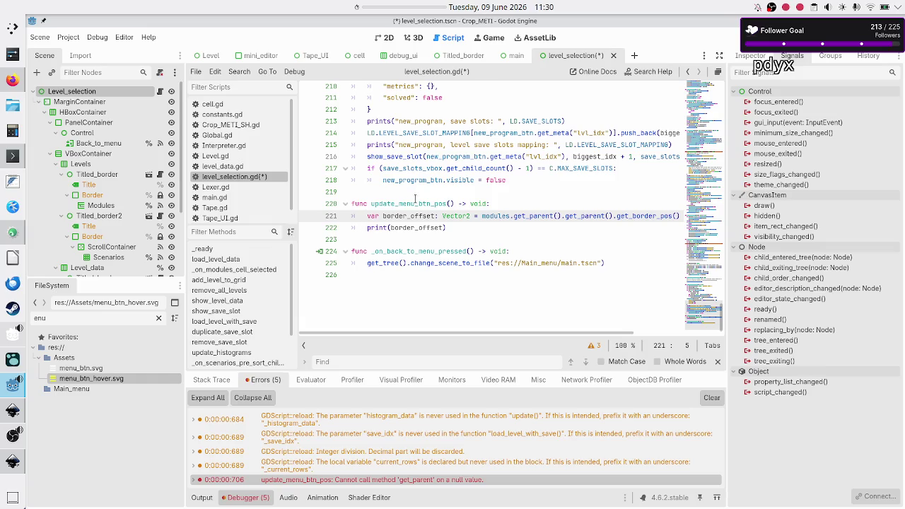
Step: Add an update_menu_btn_pos() call after load_level_data() in _ready, then save and run
scroll(506, 145, "up", 20)
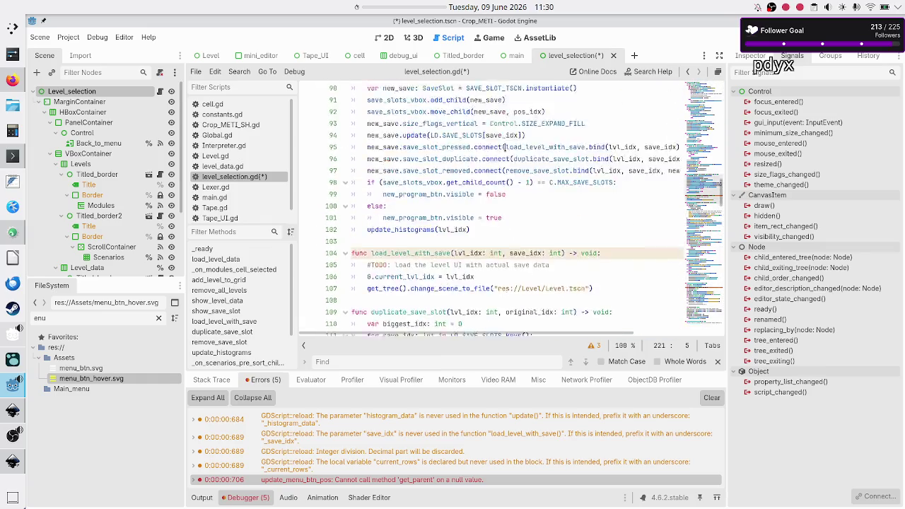
scroll(506, 147, "up", 12)
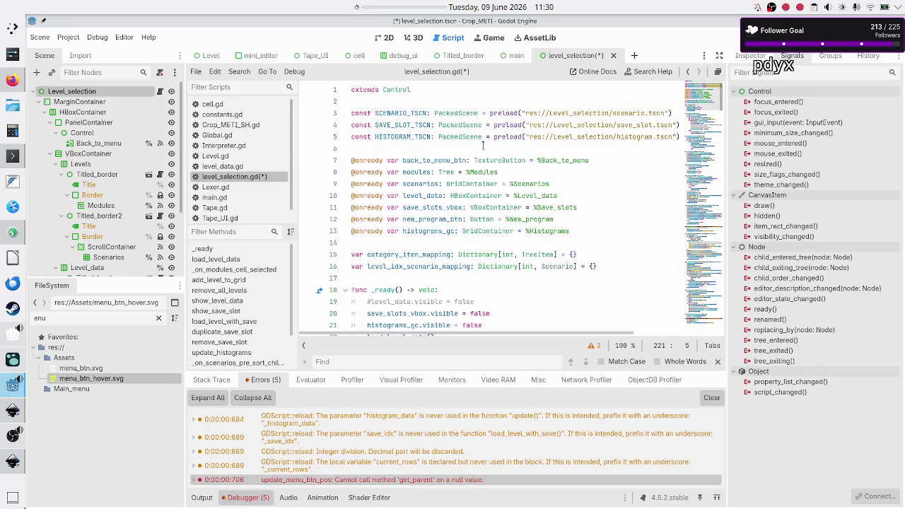
scroll(474, 163, "down", 7)
scroll(450, 197, "up", 3)
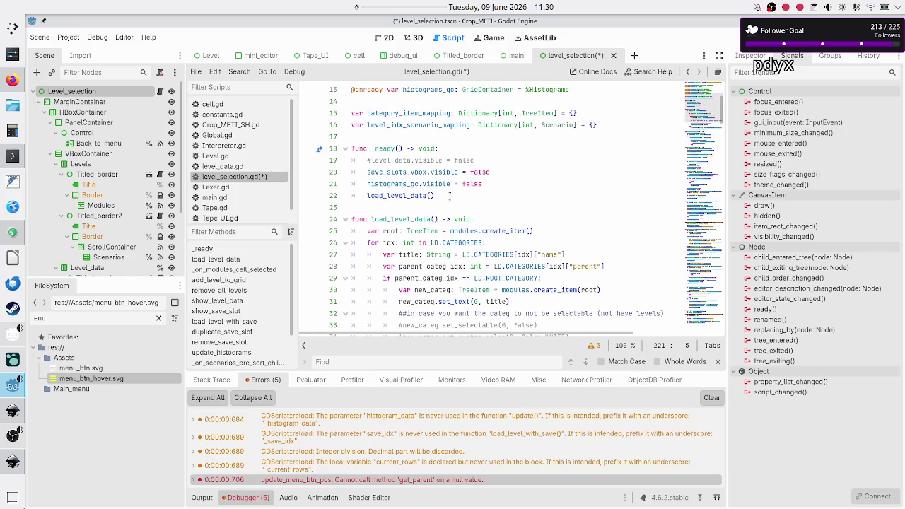
left_click(450, 195)
key("Return")
type("upda")
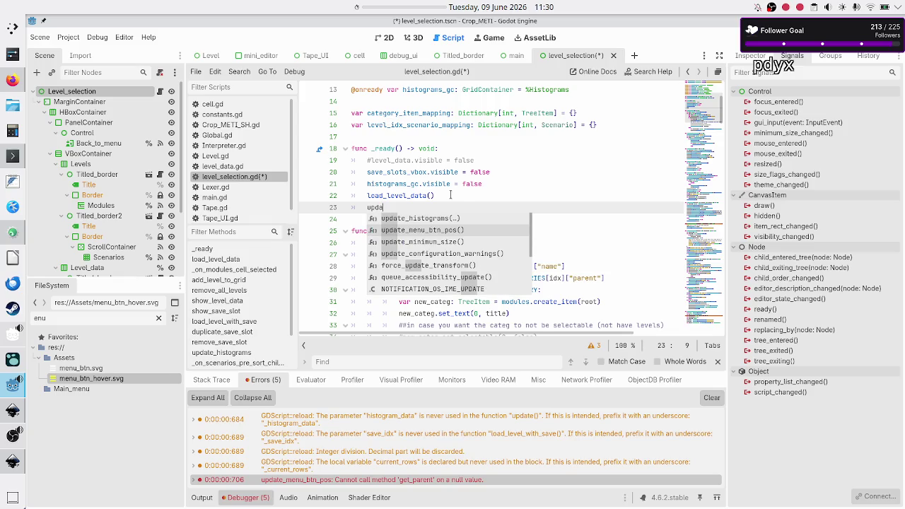
key("Return")
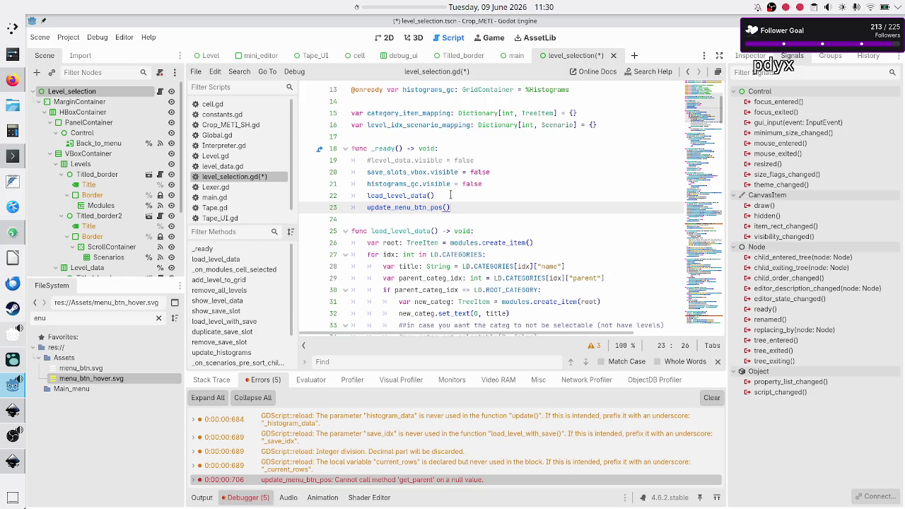
key("F6")
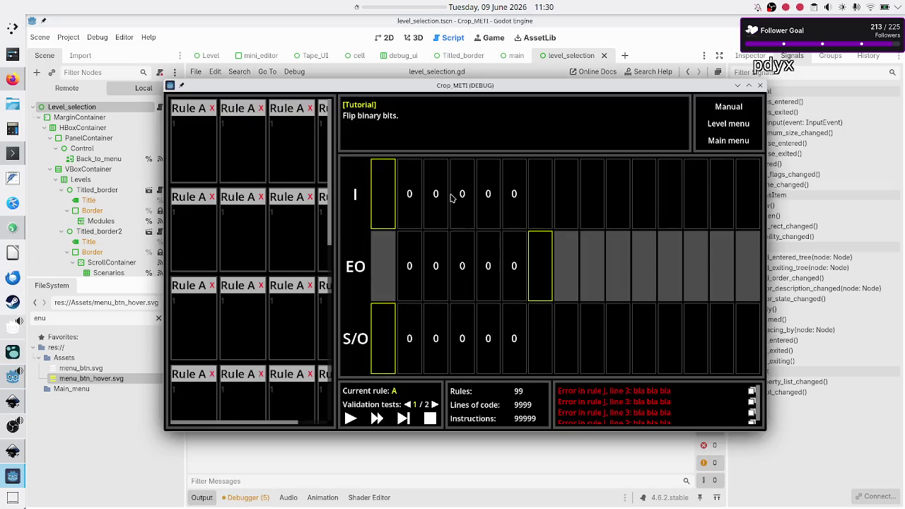
Step: Rerun the level-selection scene, read the printed border_offset, test it maximized, then close it
left_click(759, 85)
key("F6")
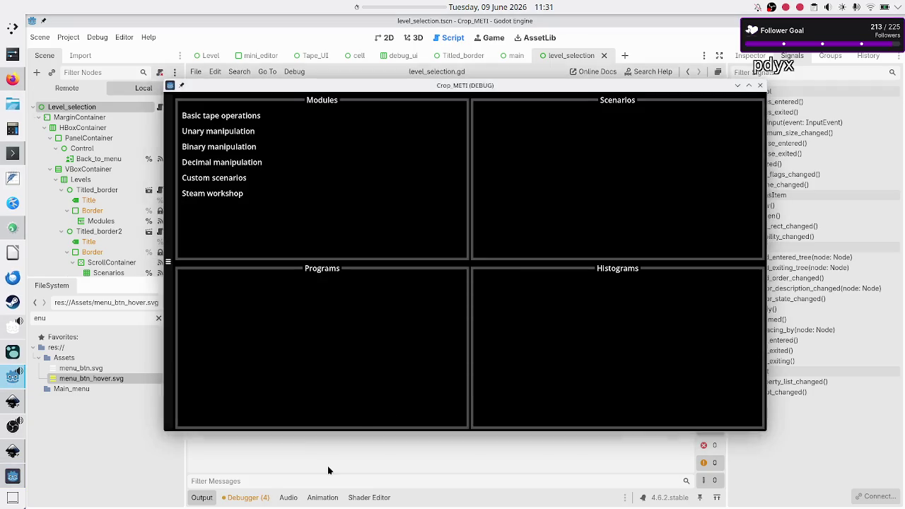
left_click(327, 466)
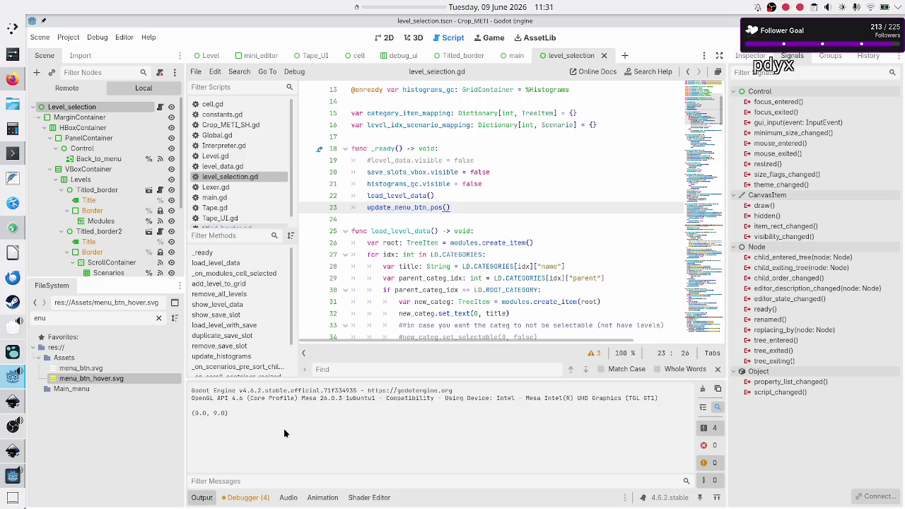
key("F6")
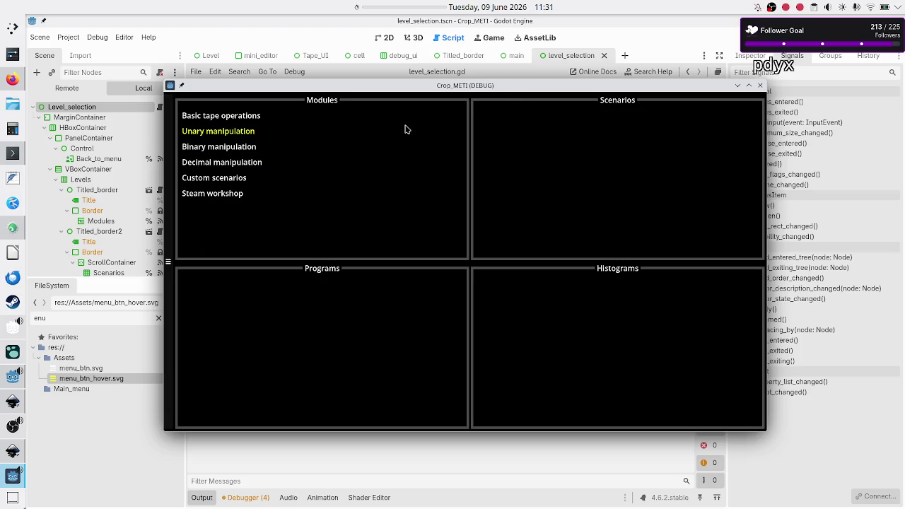
double_click(465, 83)
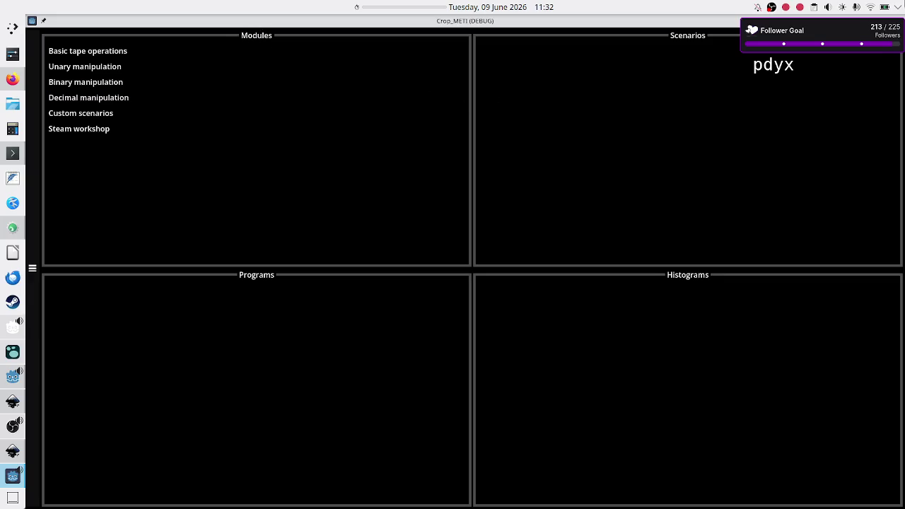
key("alt+F4")
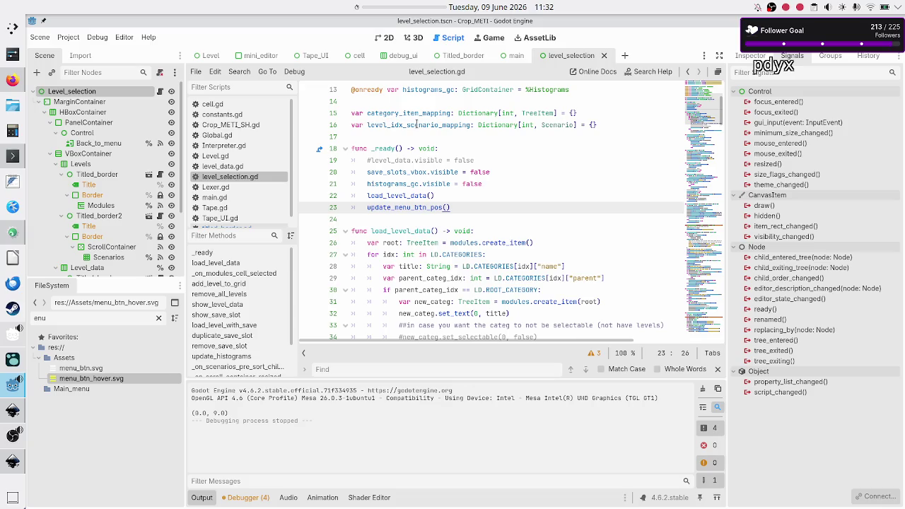
Step: Go from the Back_to_menu button's pressed() signal to its handler code
left_click(385, 38)
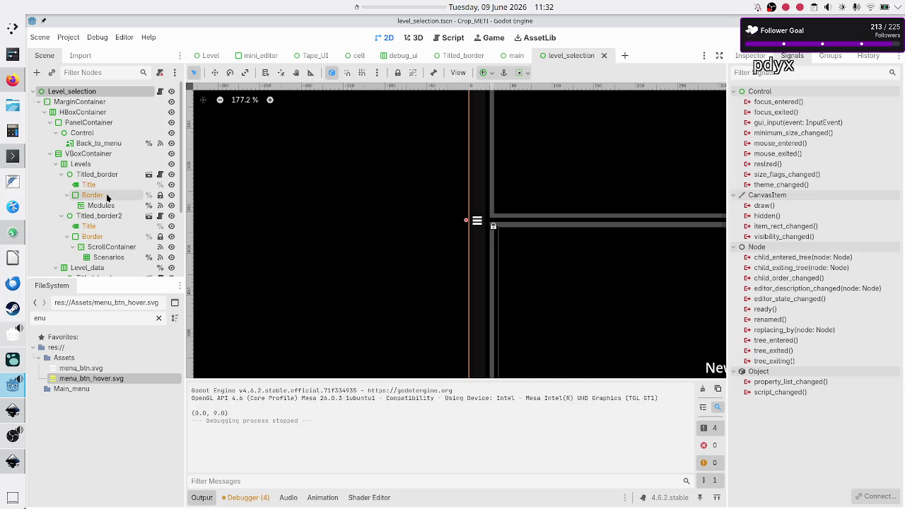
left_click(92, 143)
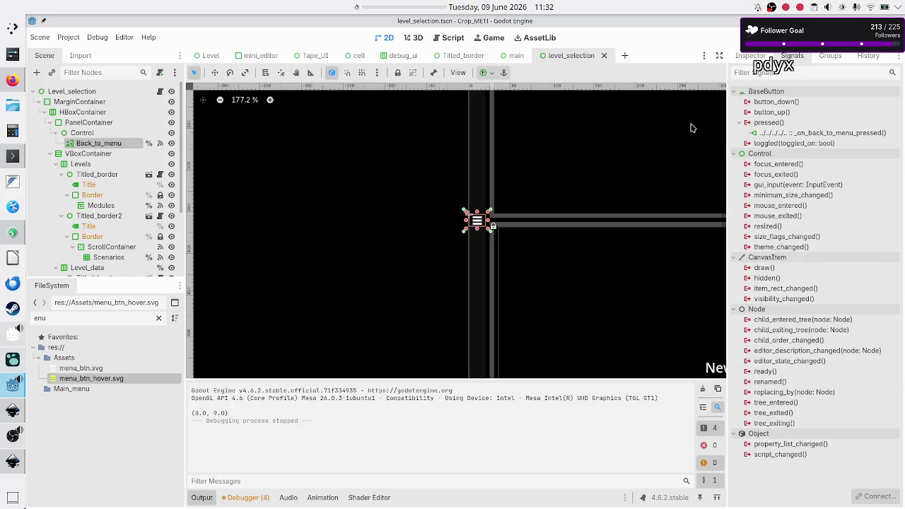
double_click(782, 133)
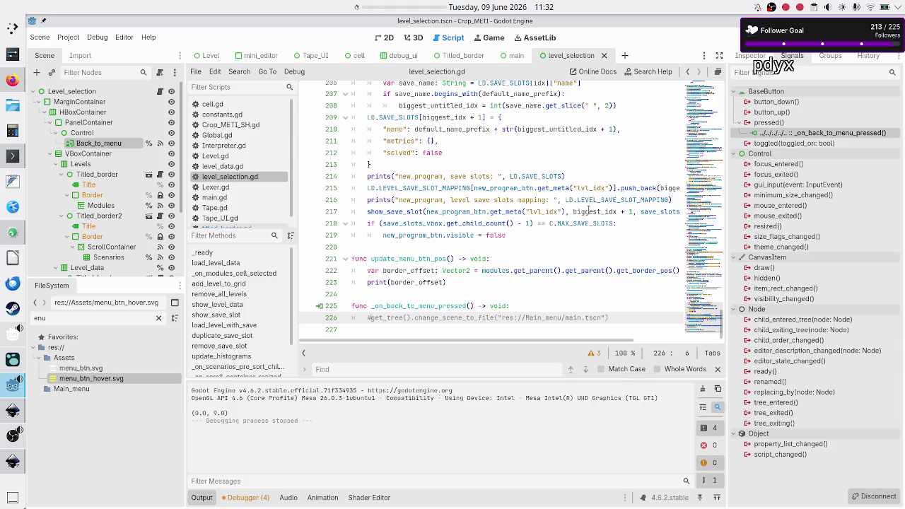
Step: Comment out the change_scene_to_file line and add an update_menu_btn_pos() call in its place
key("ctrl+k")
type("upda")
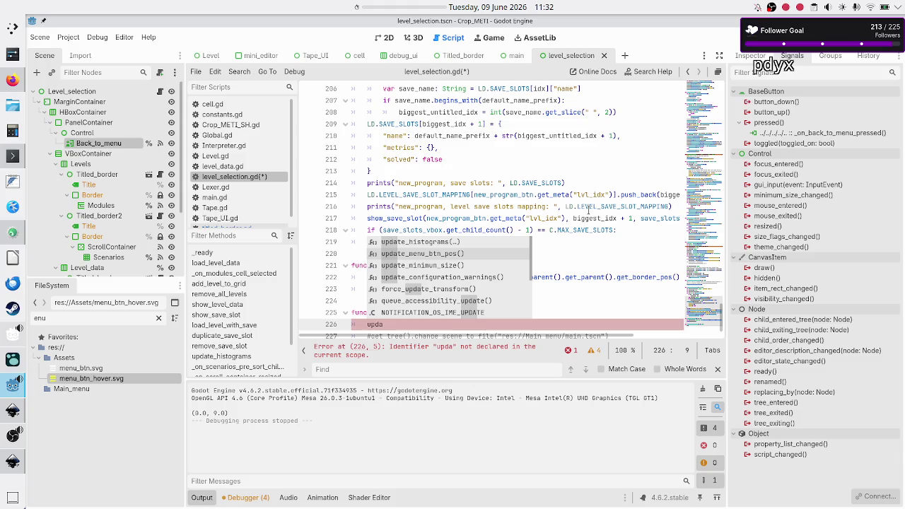
key("Down")
key("Return")
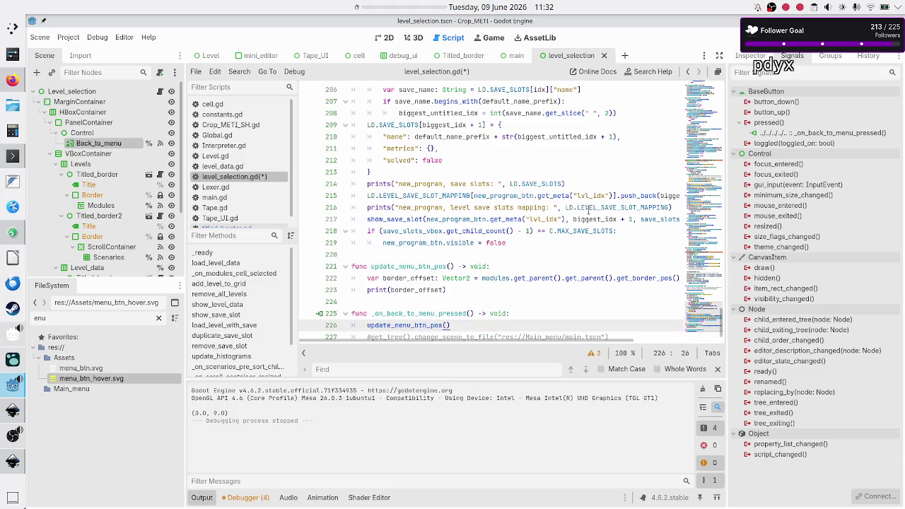
key("Down")
key("Down")
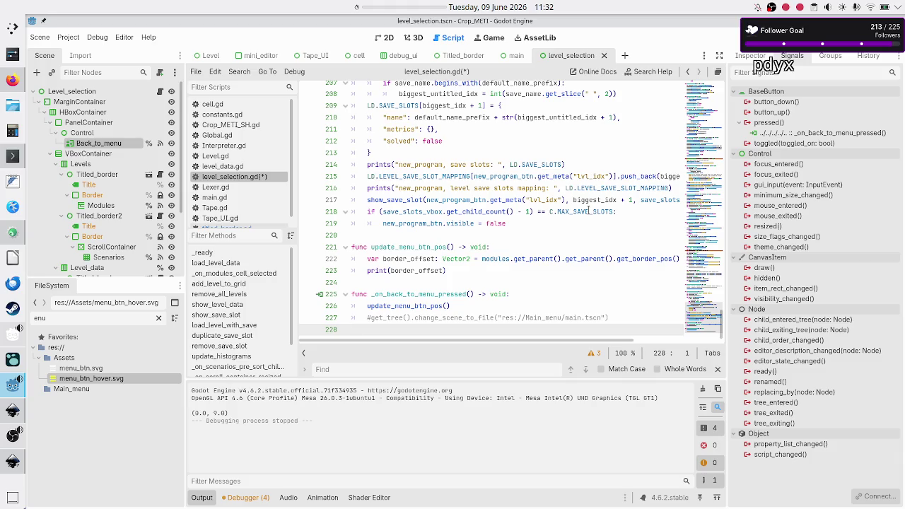
Step: Save and run the game, then maximize the debug window
key("F6")
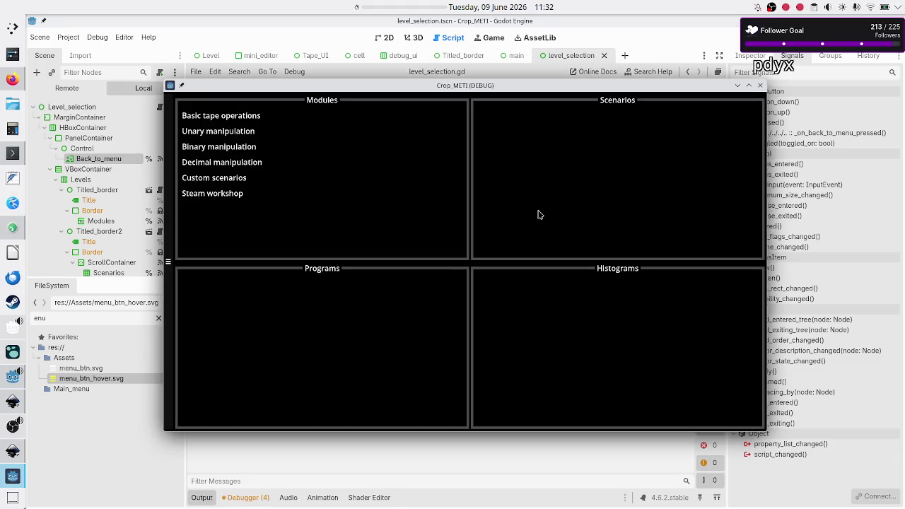
mouse_move(507, 90)
left_mouse_down()
mouse_move(603, 75)
mouse_move(578, 74)
left_mouse_up()
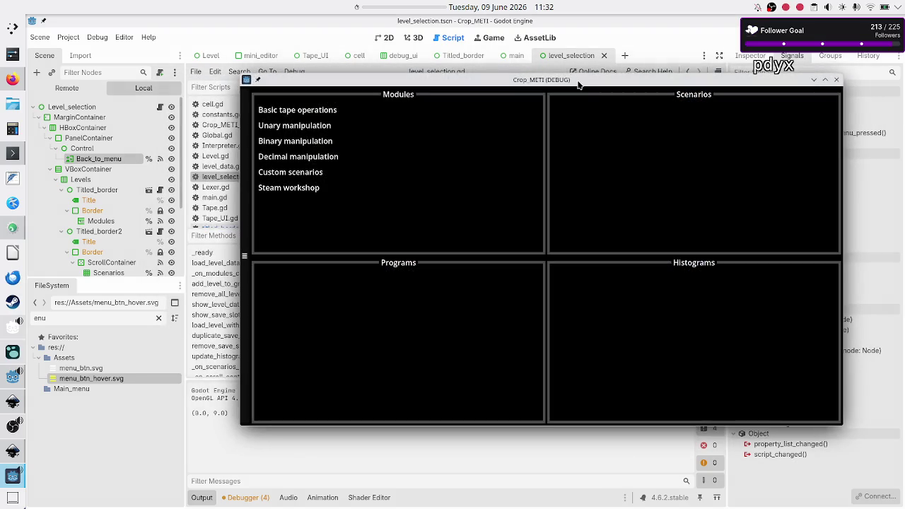
double_click(579, 83)
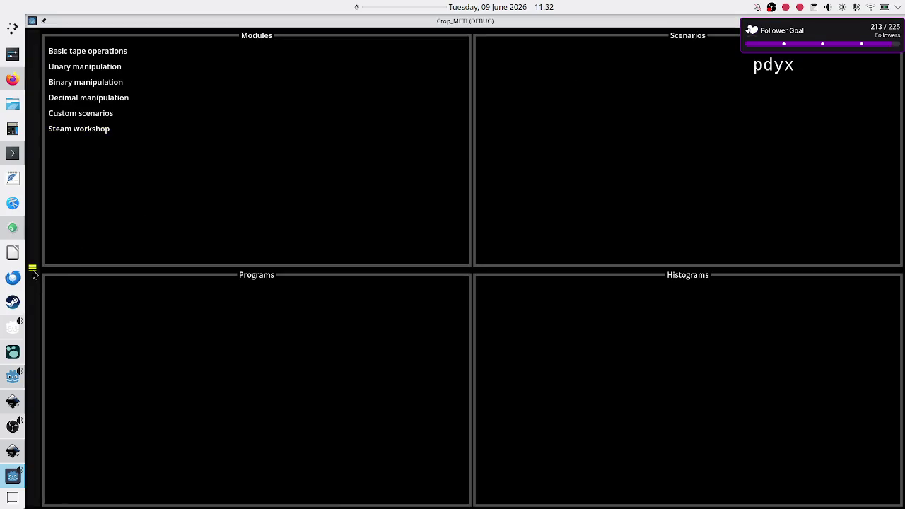
Step: Confirm the Output prints border_offset (0.0, 9.0), then stop the game
key("alt+Tab")
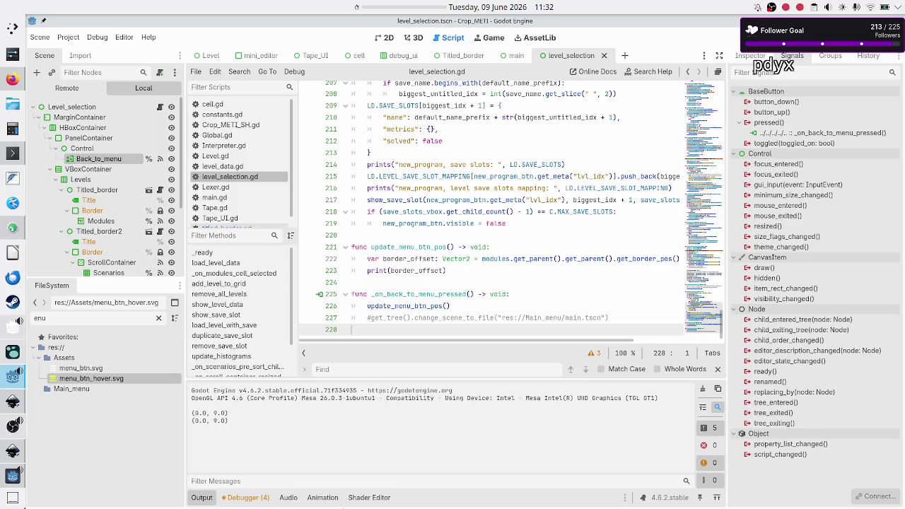
mouse_move(228, 421)
left_mouse_down()
mouse_move(193, 420)
mouse_move(205, 412)
left_mouse_up()
left_click(215, 419)
key("F5")
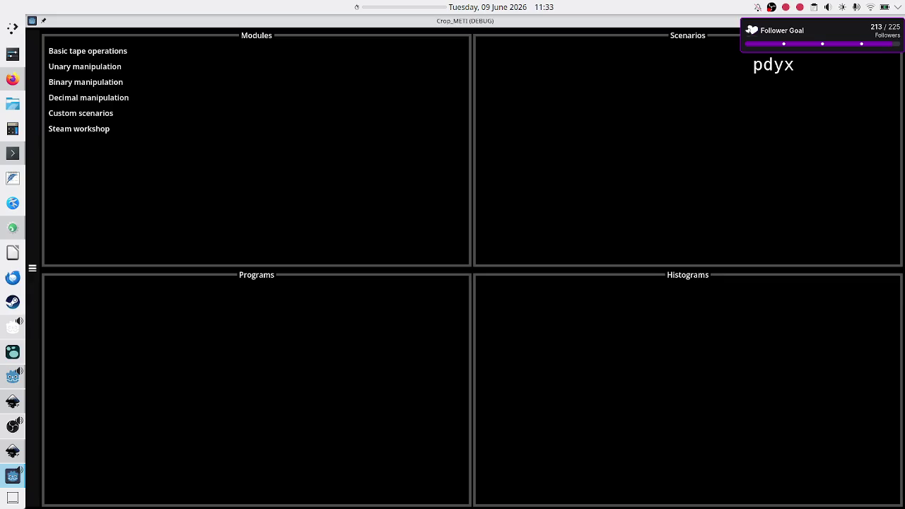
key("F8")
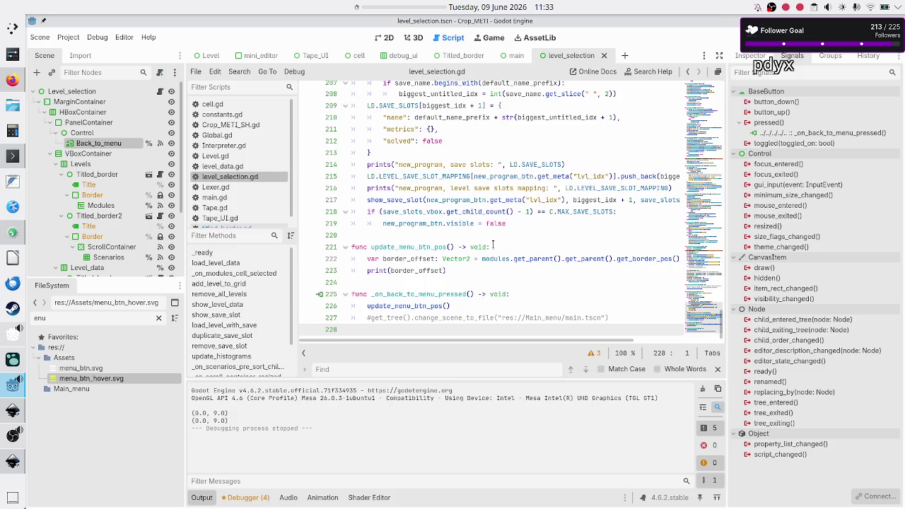
left_click(493, 247)
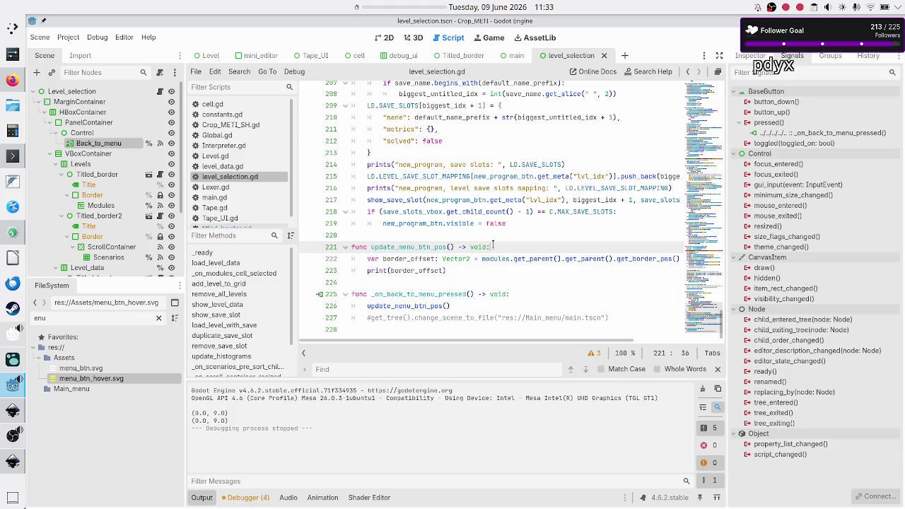
Step: Delete the temporary update_menu_btn_pos() call and uncomment the change_scene_to_file line
key("Down")
key("Down")
key("Down")
key("Up")
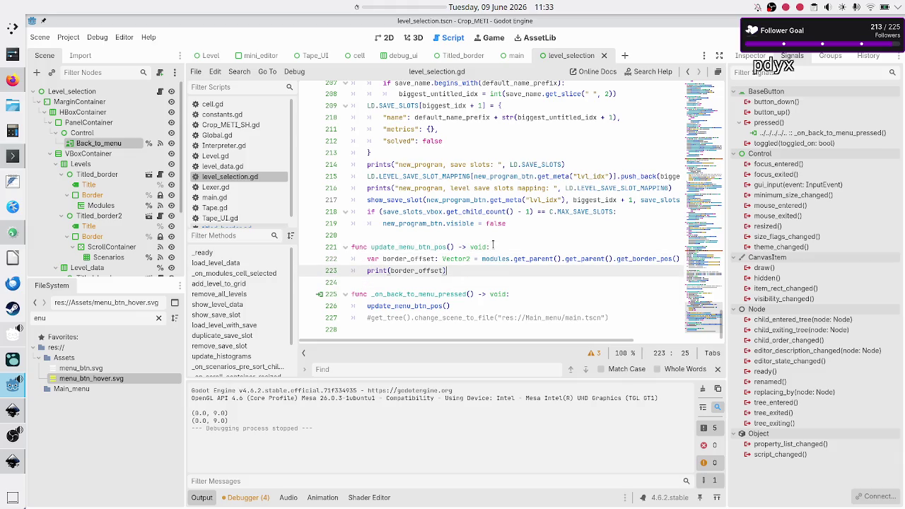
key("Up")
key("Up")
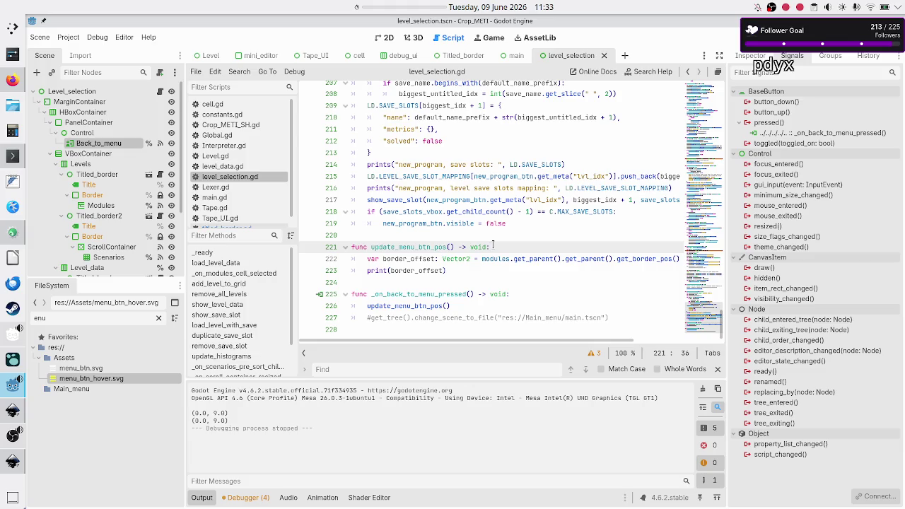
key("Down")
key("Down")
key("Down")
key("Home")
key("Home")
key("shift+End")
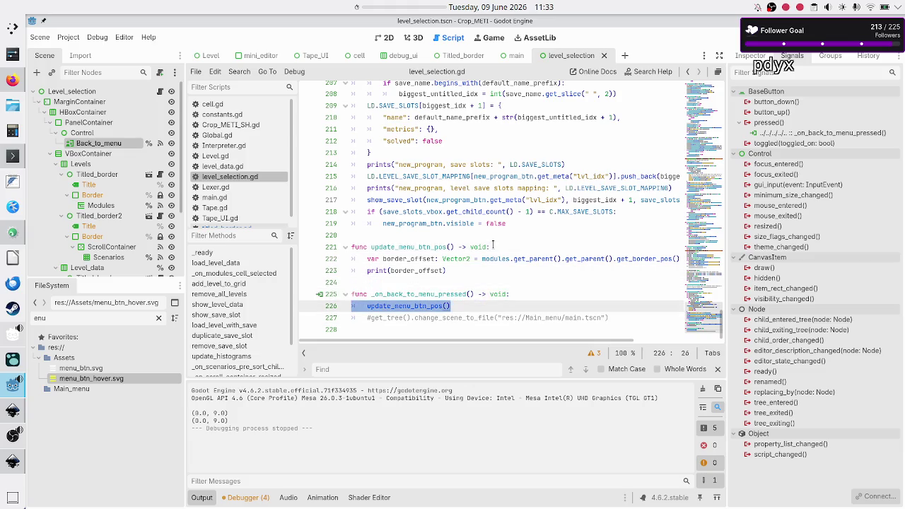
key("ctrl+shift+k")
key("ctrl+k")
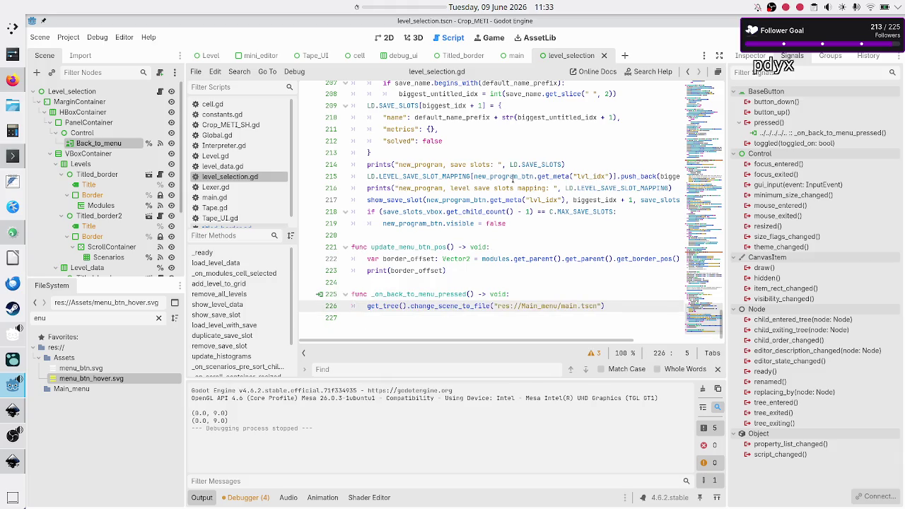
Step: Verify _ready calls update_menu_btn_pos(), then save the scene and script
scroll(513, 179, "up", 20)
scroll(513, 178, "up", 16)
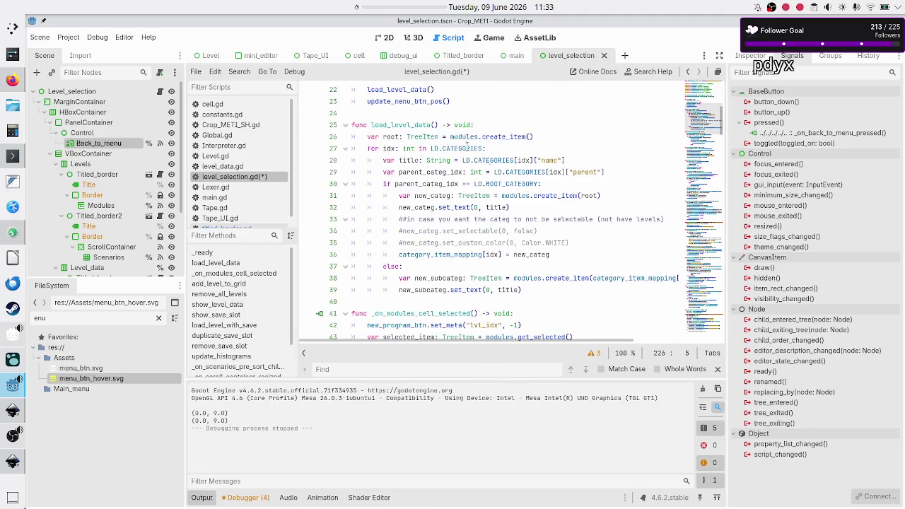
scroll(467, 147, "up", 2)
double_click(382, 113)
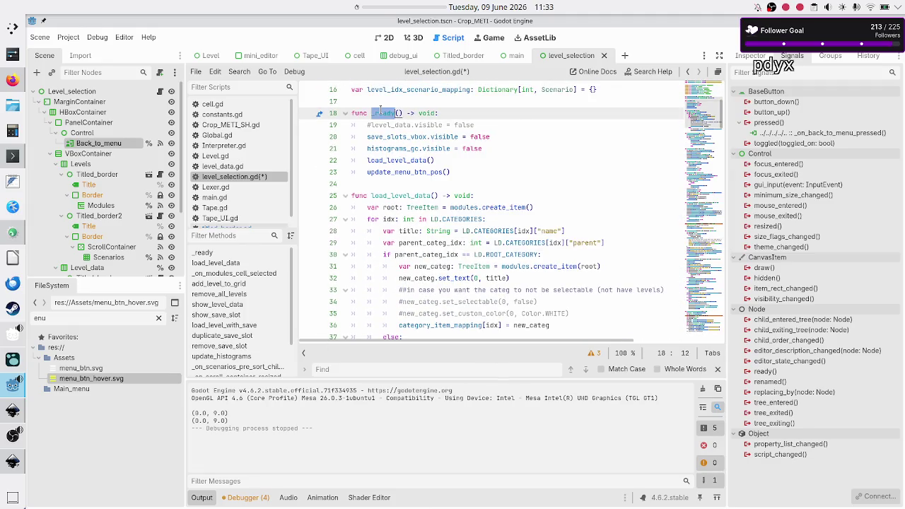
double_click(441, 171)
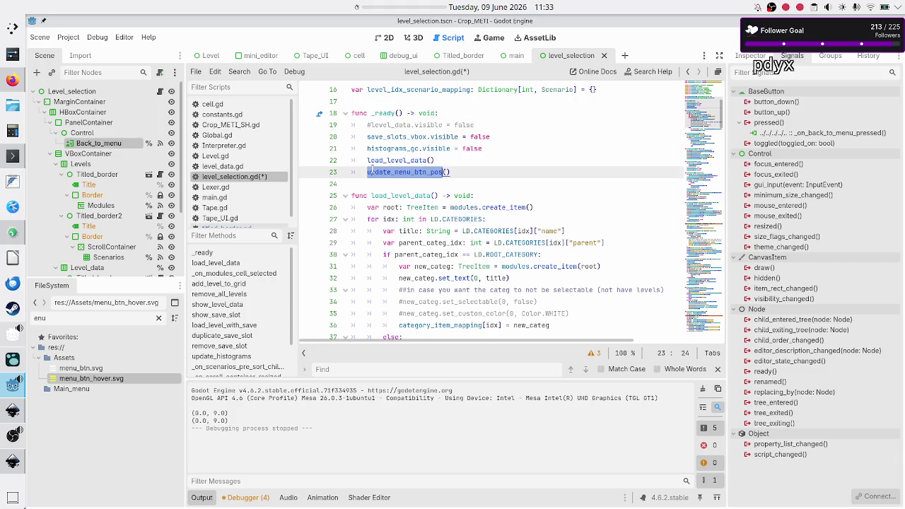
left_click(439, 179)
scroll(453, 184, "down", 20)
scroll(468, 186, "down", 20)
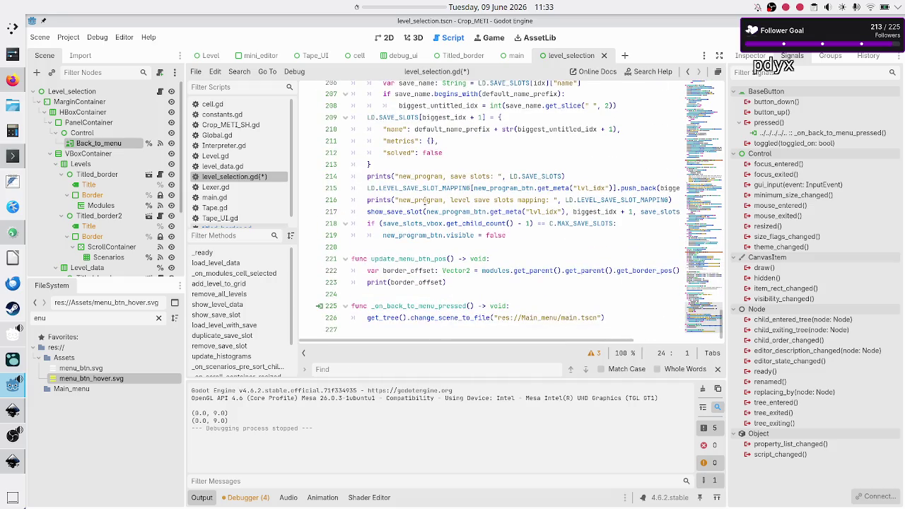
double_click(422, 271)
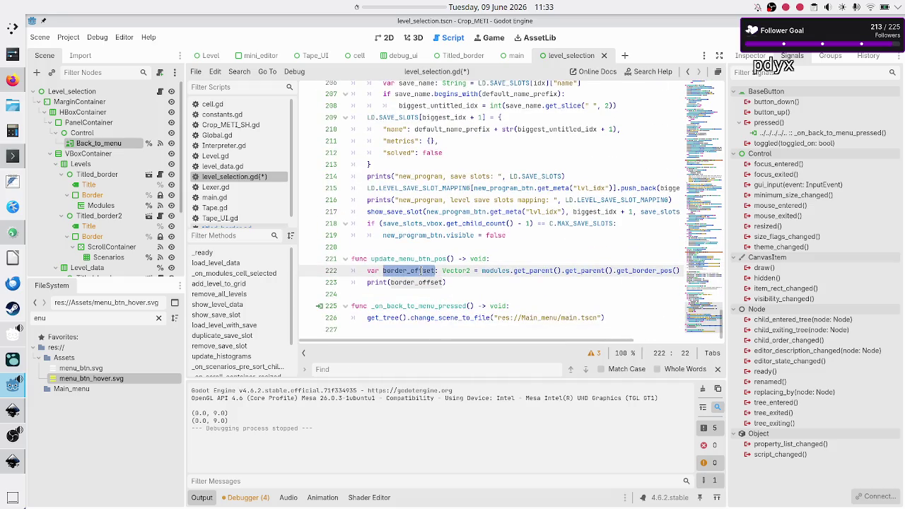
key("ctrl+s")
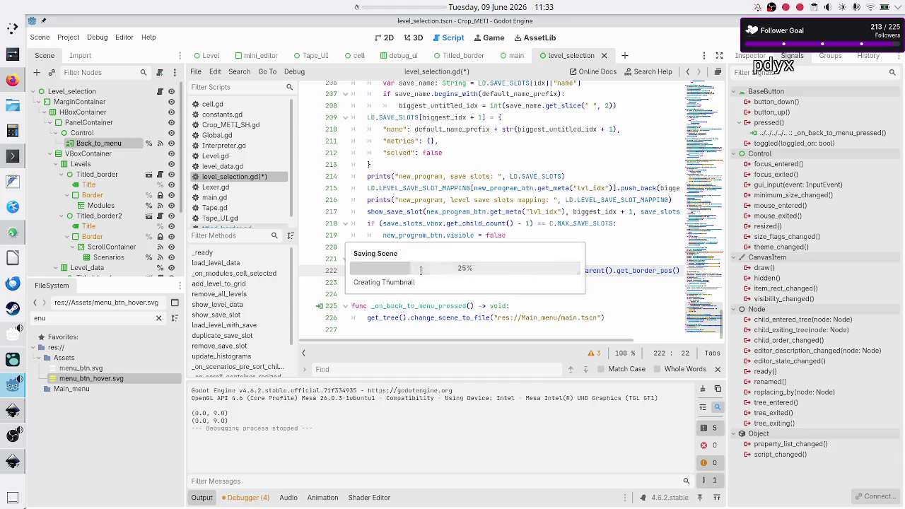
left_click(383, 36)
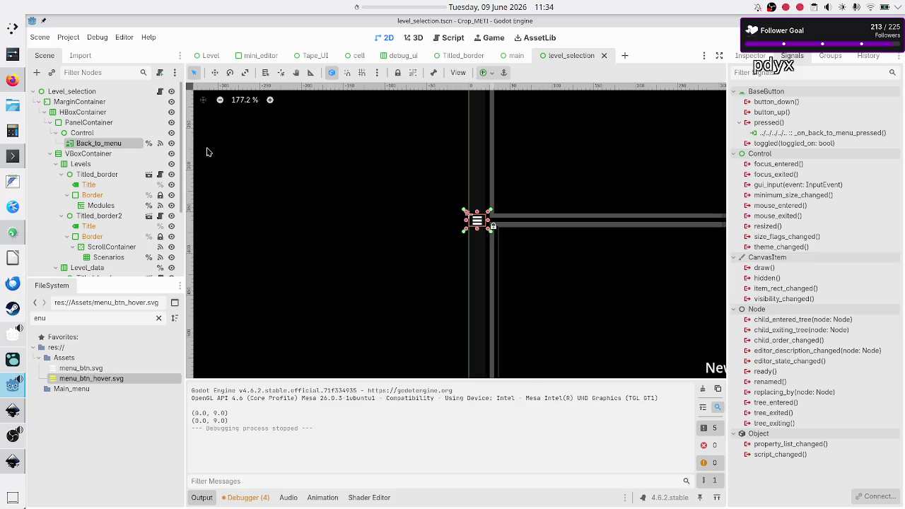
Step: Reselect Back_to_menu and scroll its Inspector down to the Anchor Offsets Top field
left_click(111, 133)
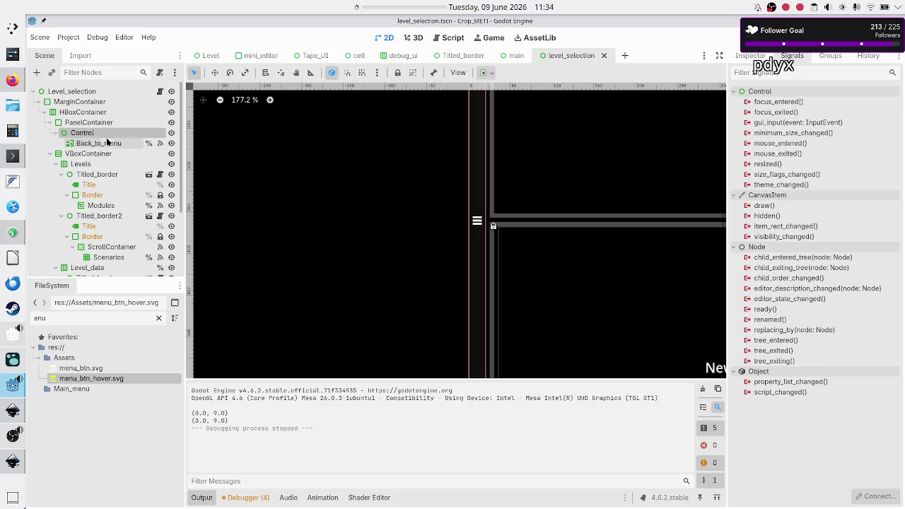
left_click(106, 142)
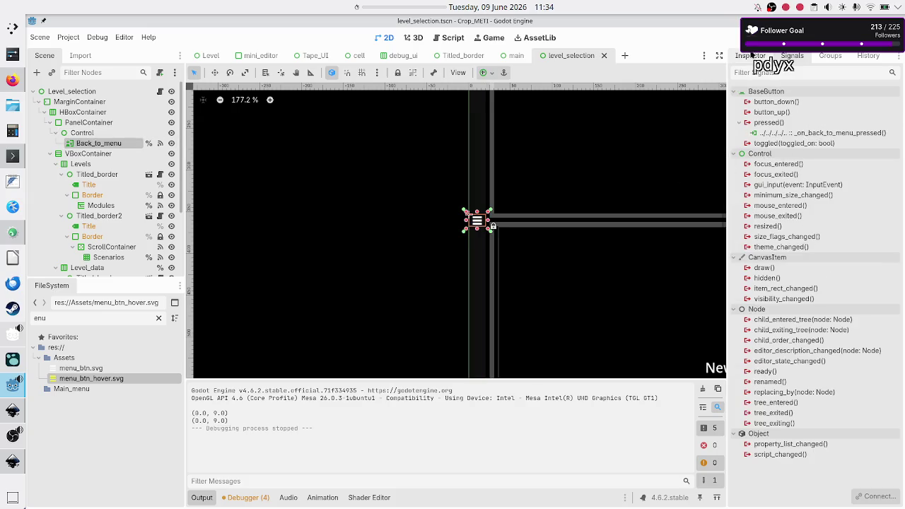
left_click(751, 55)
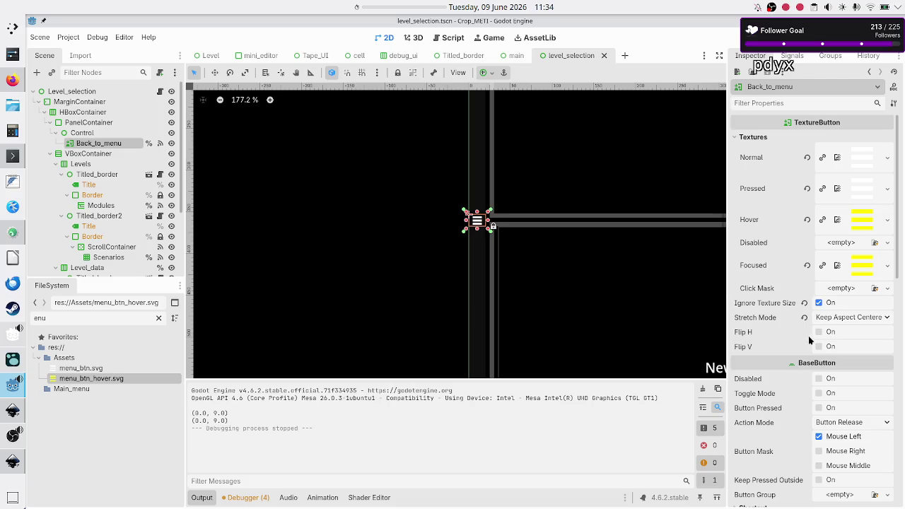
scroll(810, 337, "down", 5)
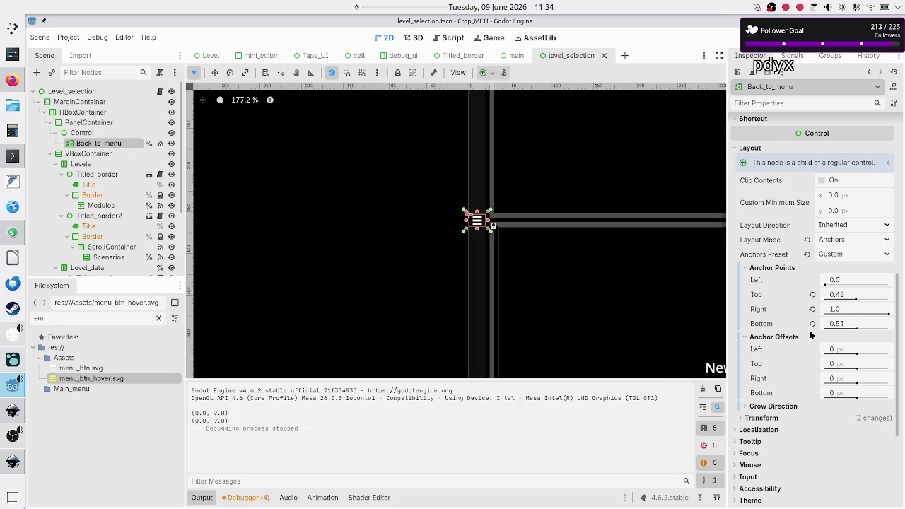
scroll(816, 311, "down", 3)
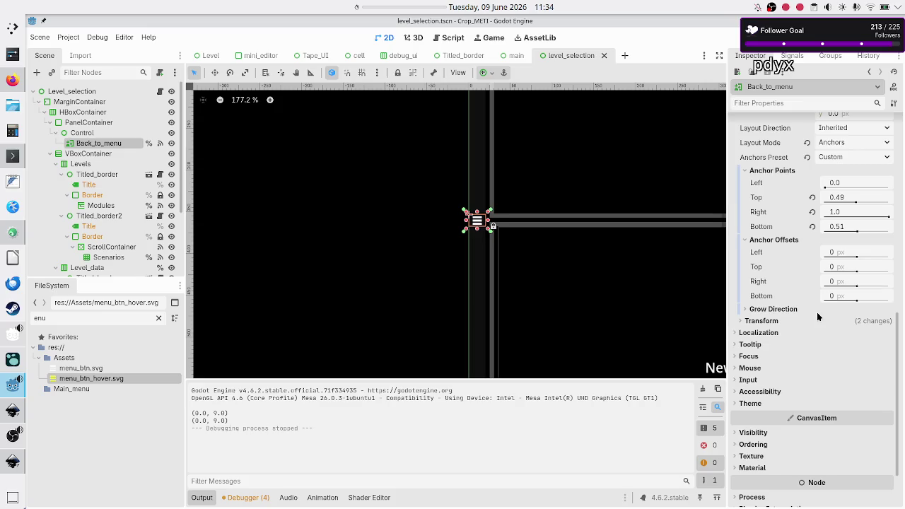
left_click(843, 266)
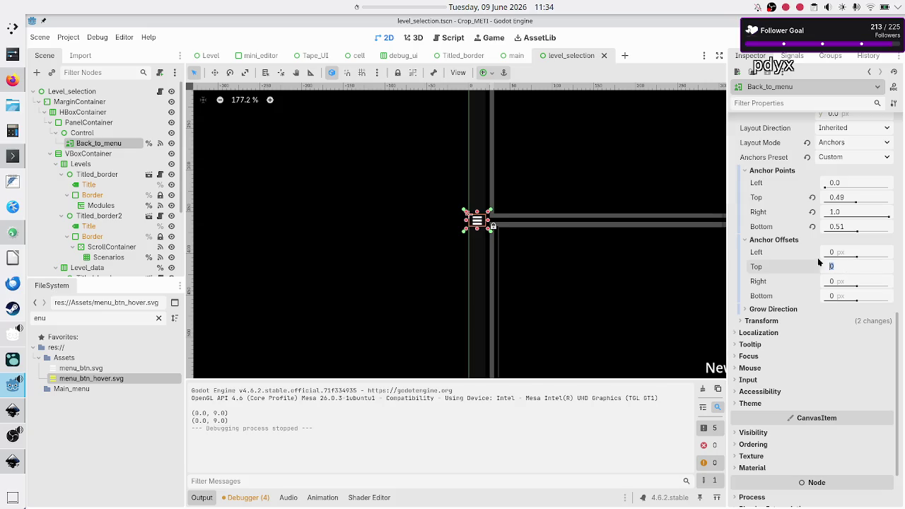
Step: Try a 9 px top anchor offset, expand Transform, then revert Top to 0
scroll(541, 229, "up", 5)
scroll(541, 230, "up", 3)
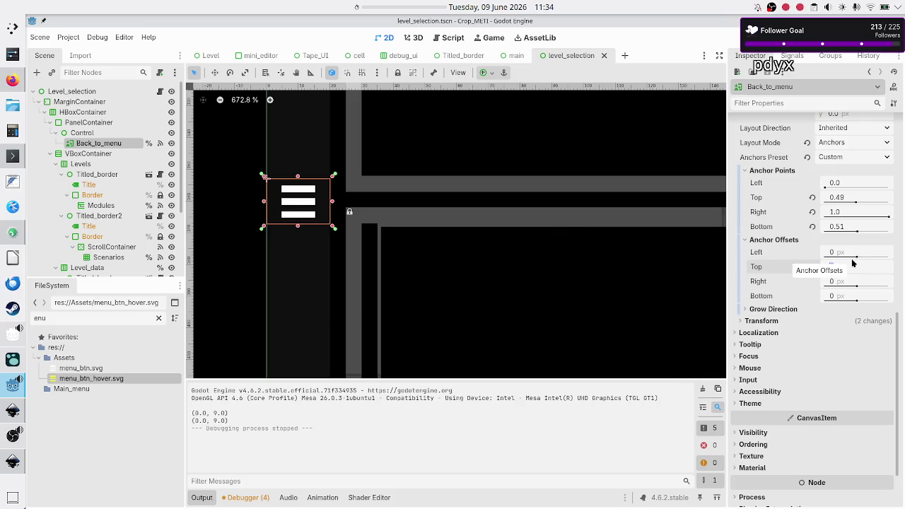
type("9")
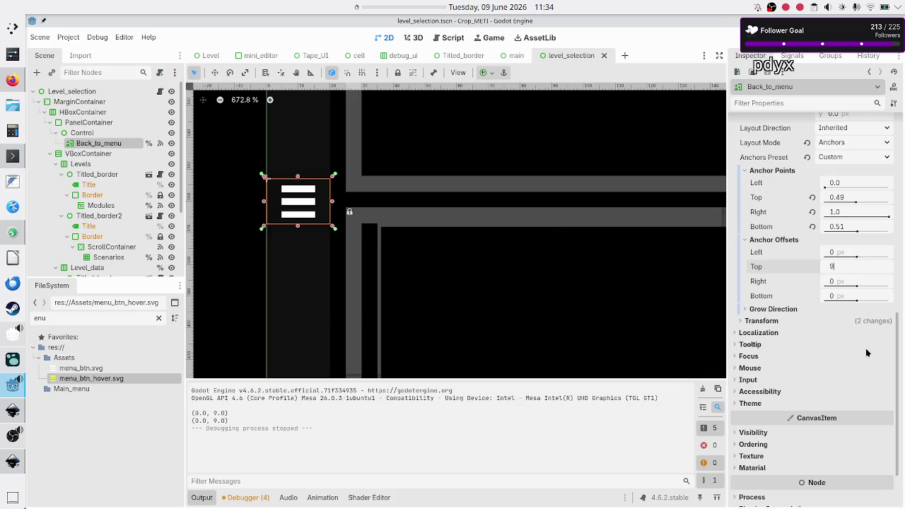
key("Return")
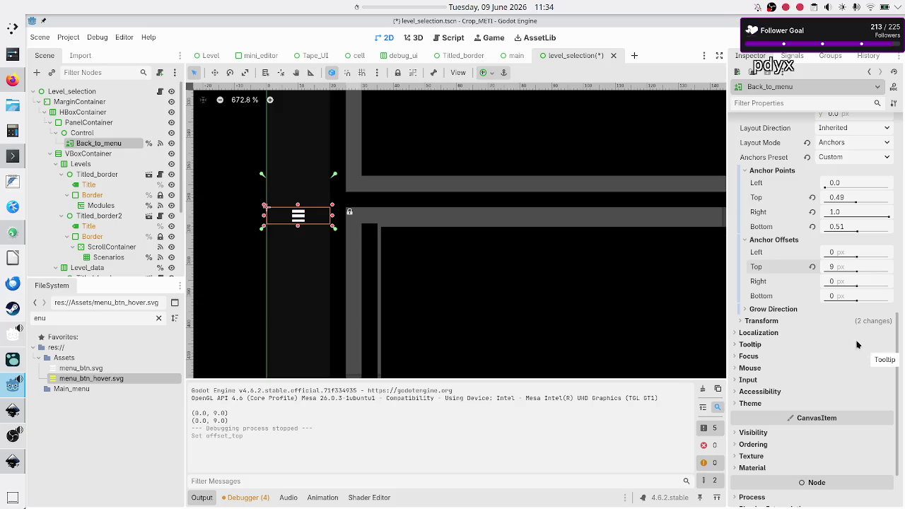
left_click(765, 321)
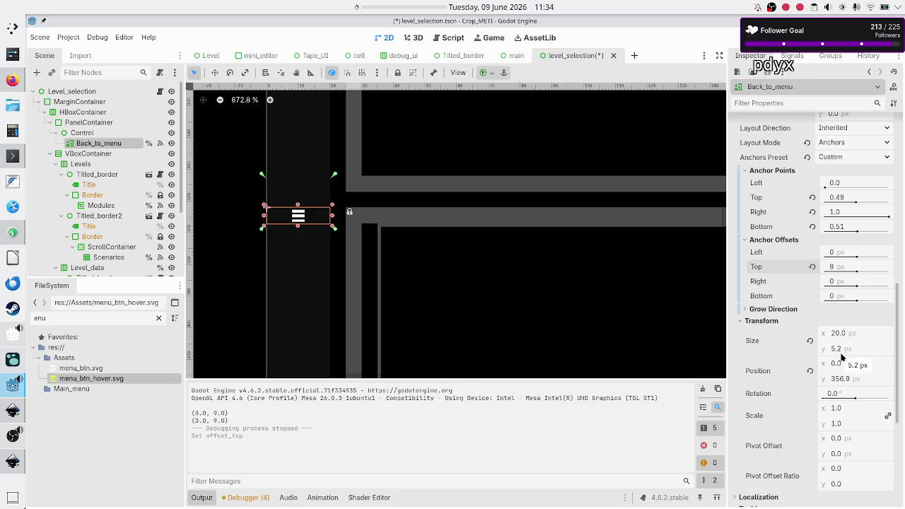
left_click(812, 267)
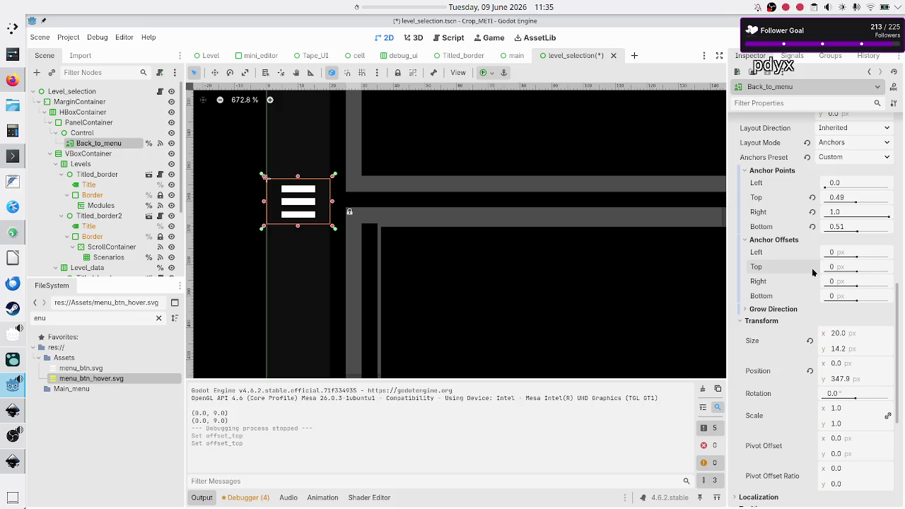
left_click(840, 296)
type("9")
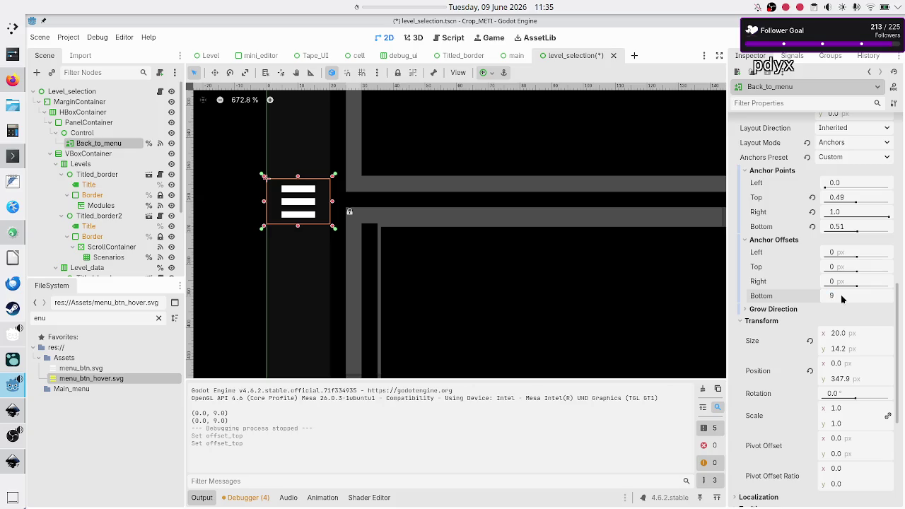
key("Return")
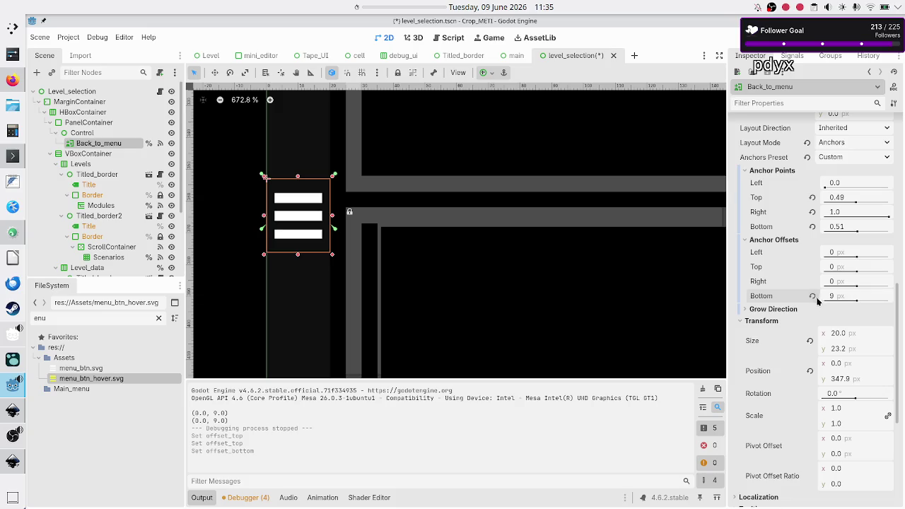
left_click(813, 296)
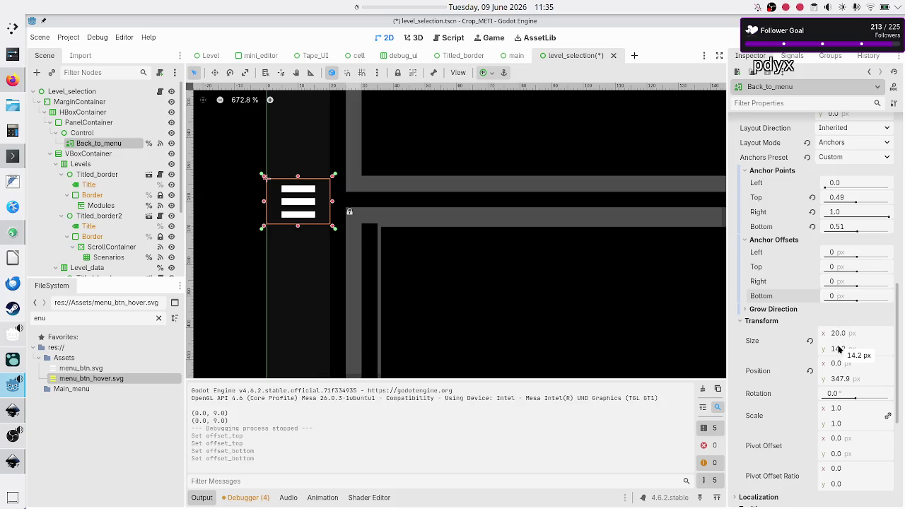
Step: Move the button 9 px lower by setting Transform position y to 347.9+9
left_click(839, 348)
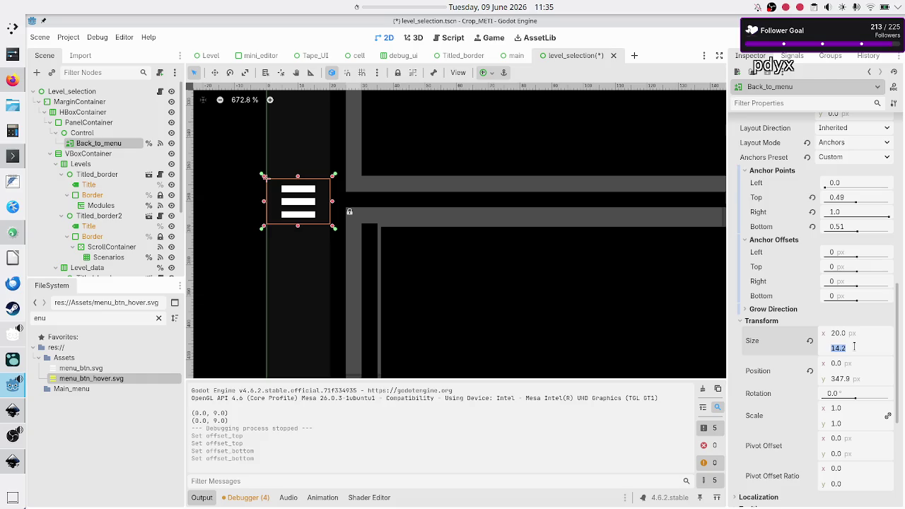
left_click(854, 346)
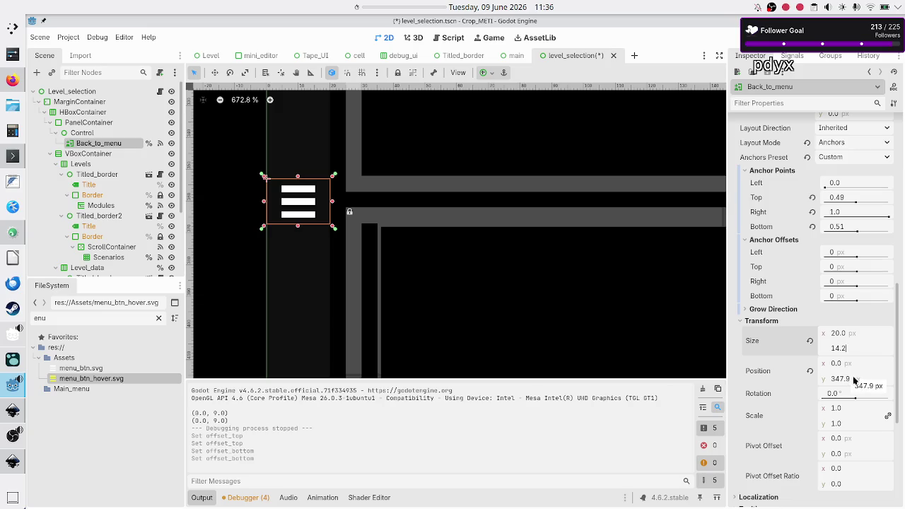
left_click(854, 379)
left_click(862, 377)
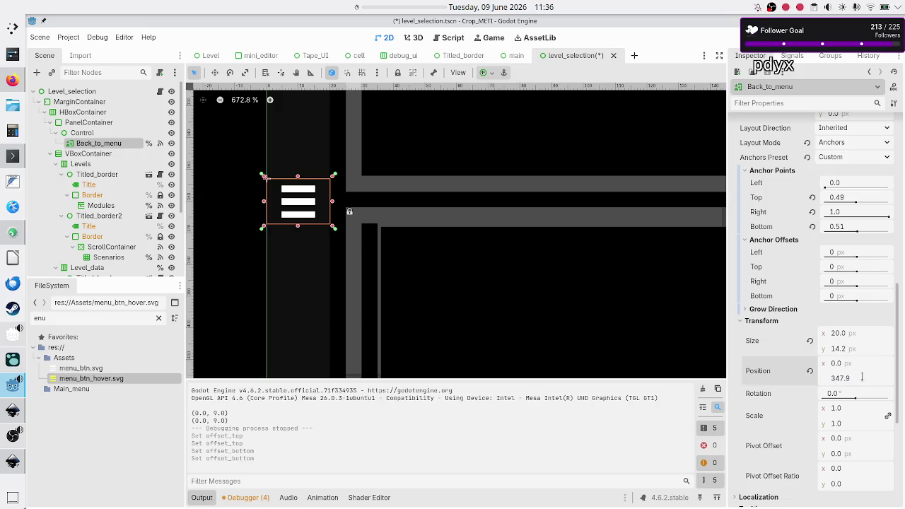
type("+9")
key("Return")
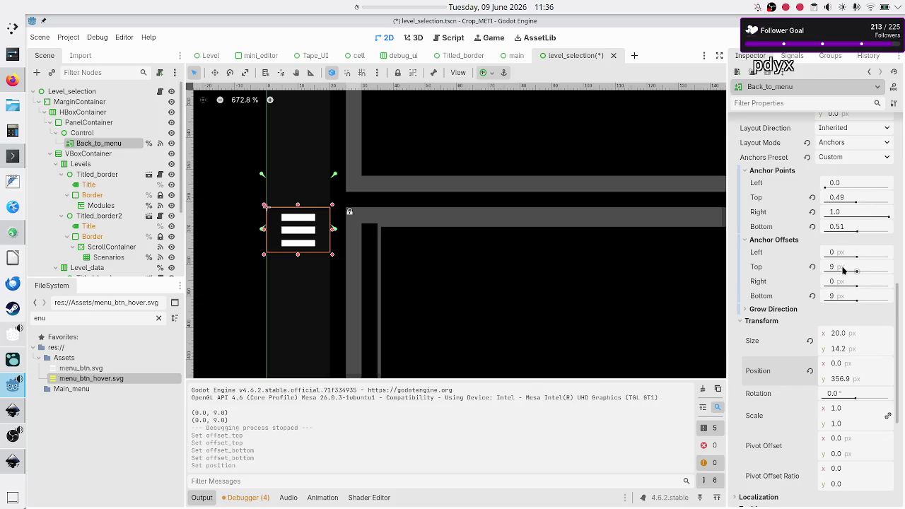
Step: Revert the bottom and top anchor offsets to 0 and open level_selection.gd
mouse_move(760, 269)
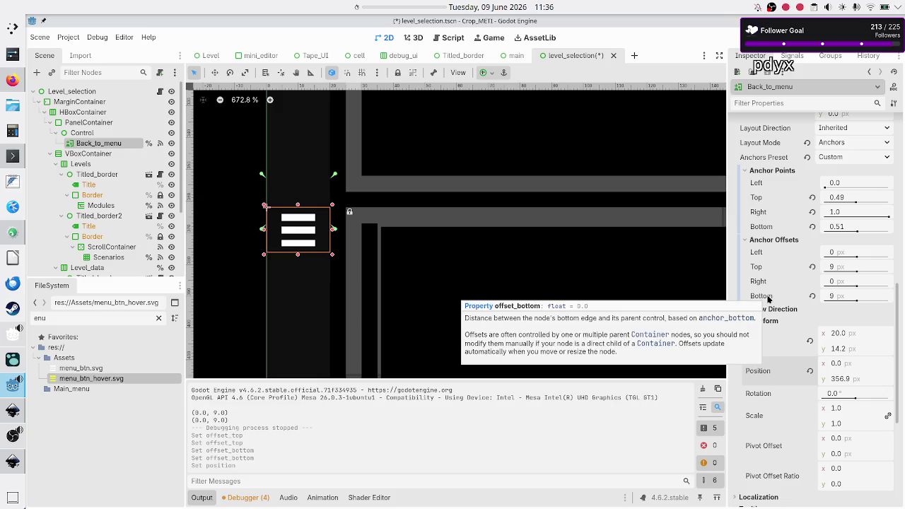
left_click(813, 298)
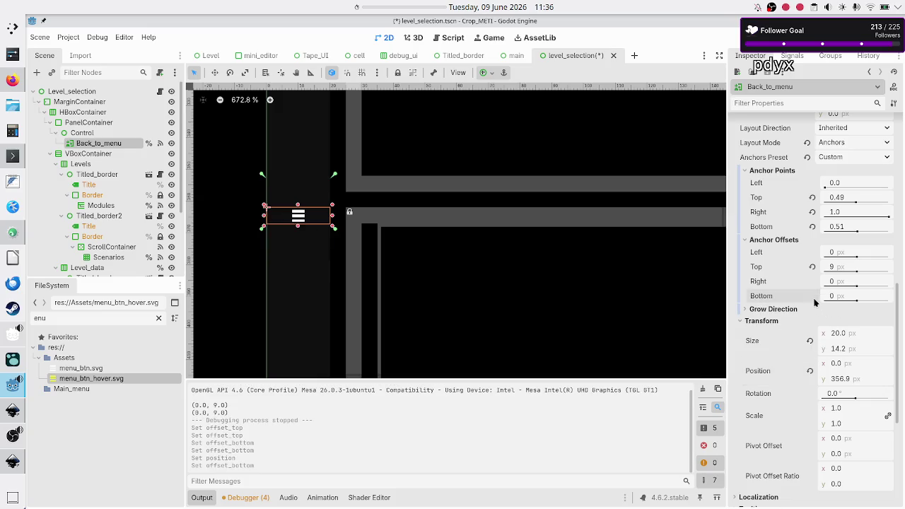
left_click(812, 266)
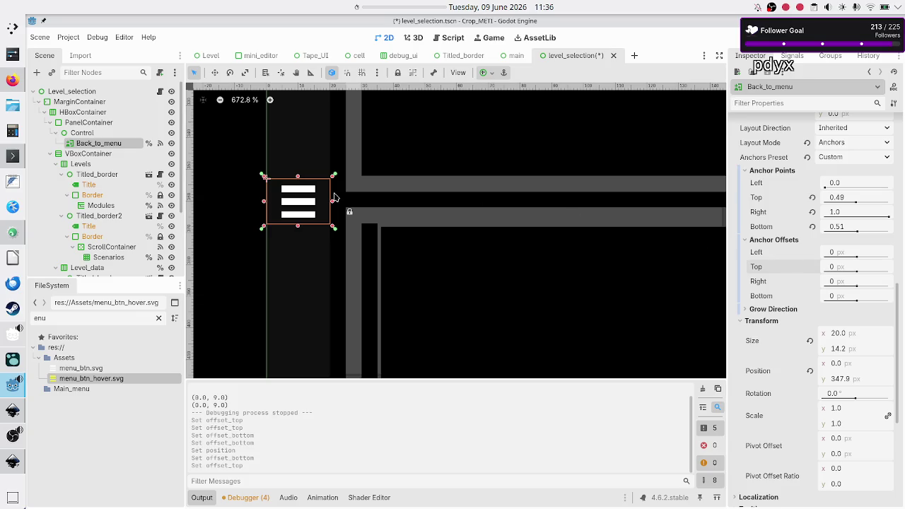
left_click(161, 92)
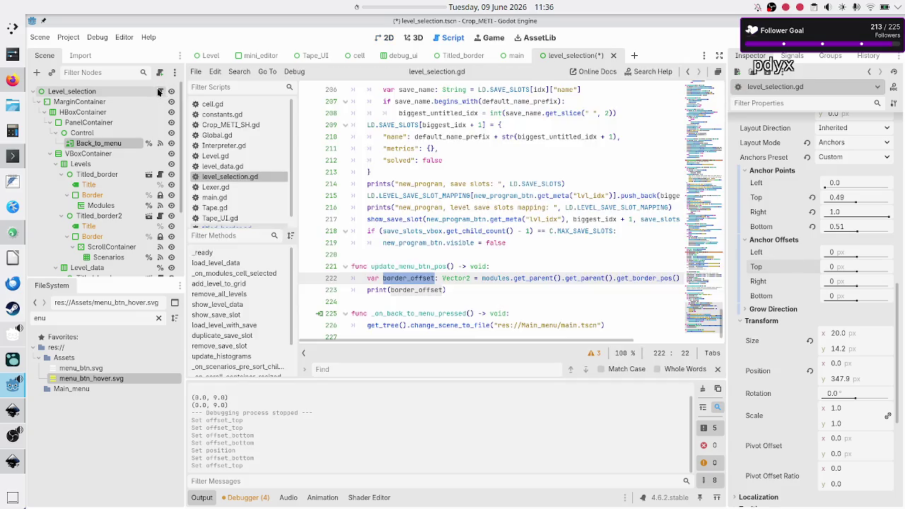
Step: Add the line back_to_menu_btn.offset_top = border_offset.y after line 222
left_click(477, 288)
key("ctrl+shift+Return")
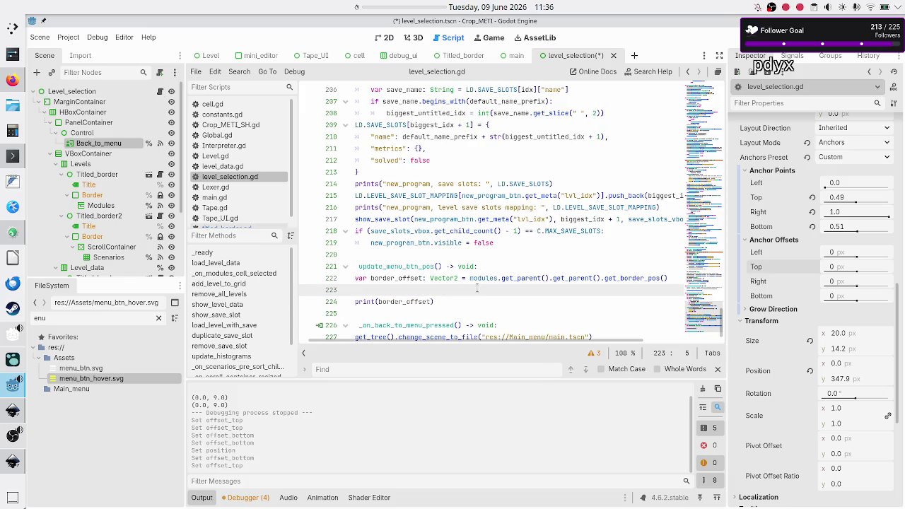
type("back_t")
key("Return")
type(".offse")
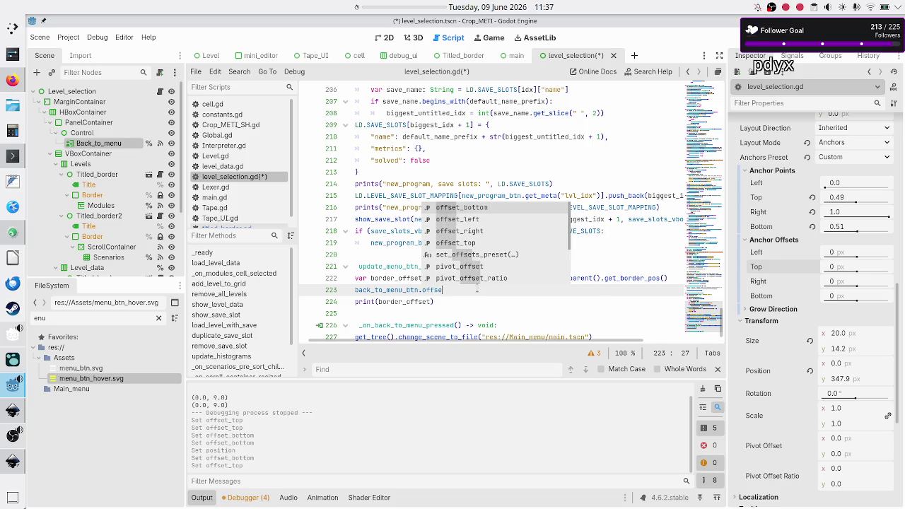
key("Down")
key("Down")
key("Down")
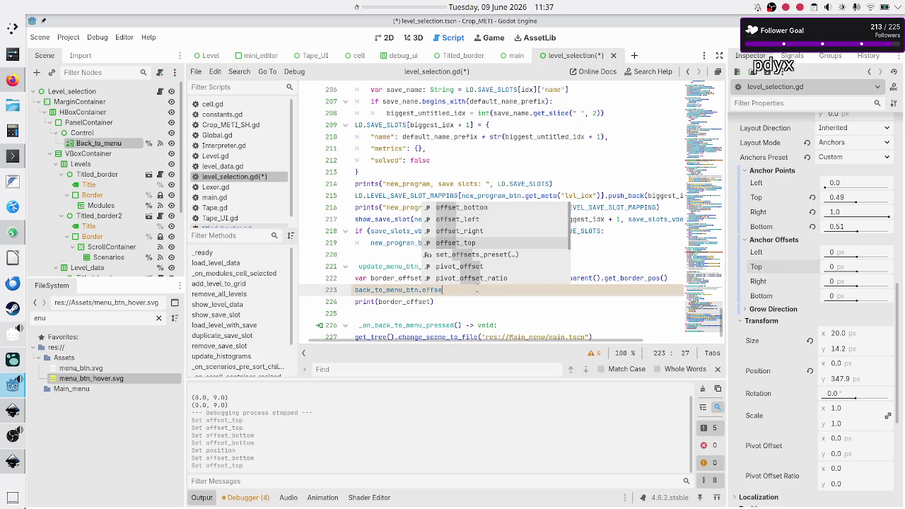
key("Return")
type("= ")
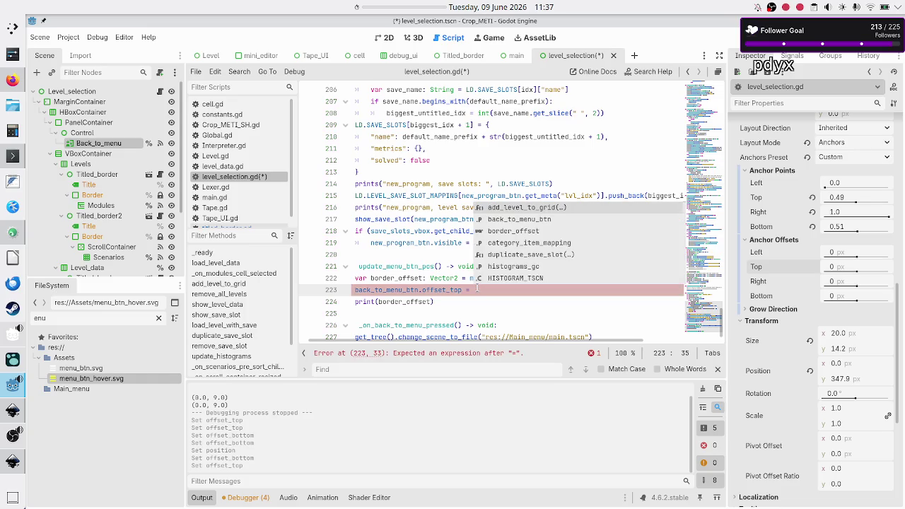
type("border_offset")
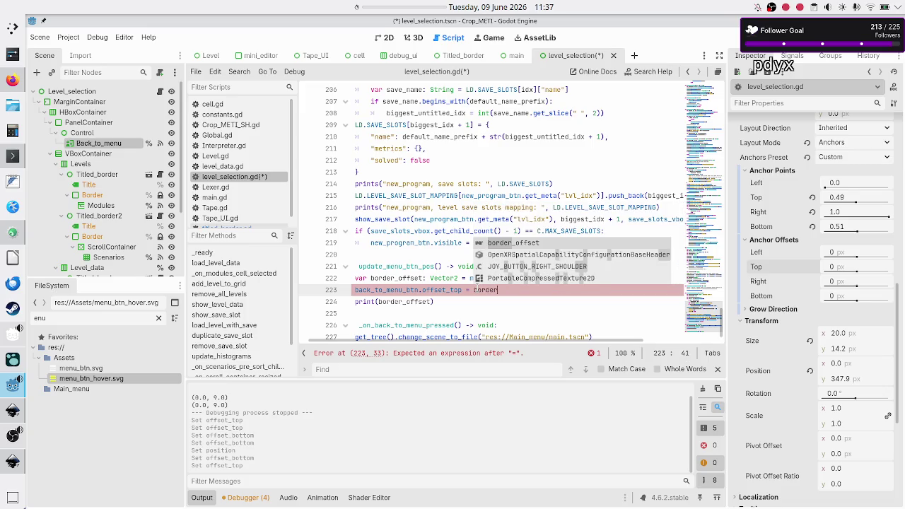
key("Return")
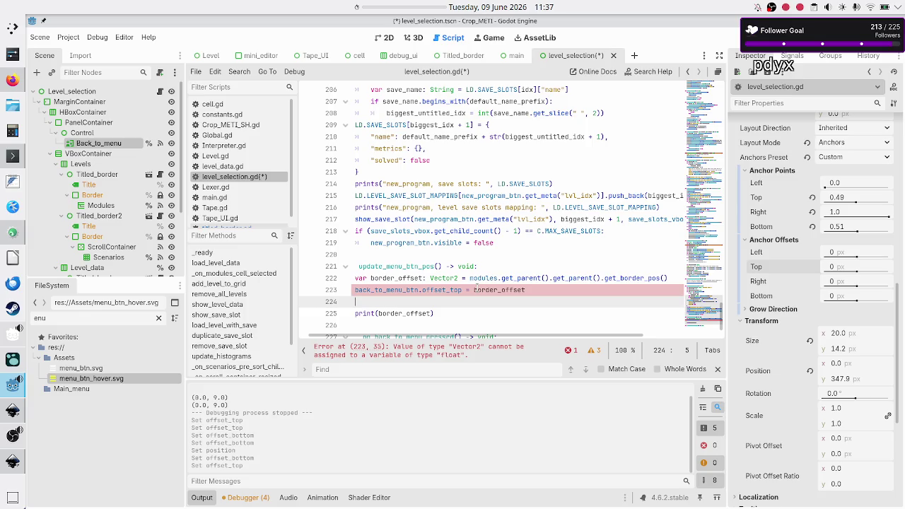
key("Up")
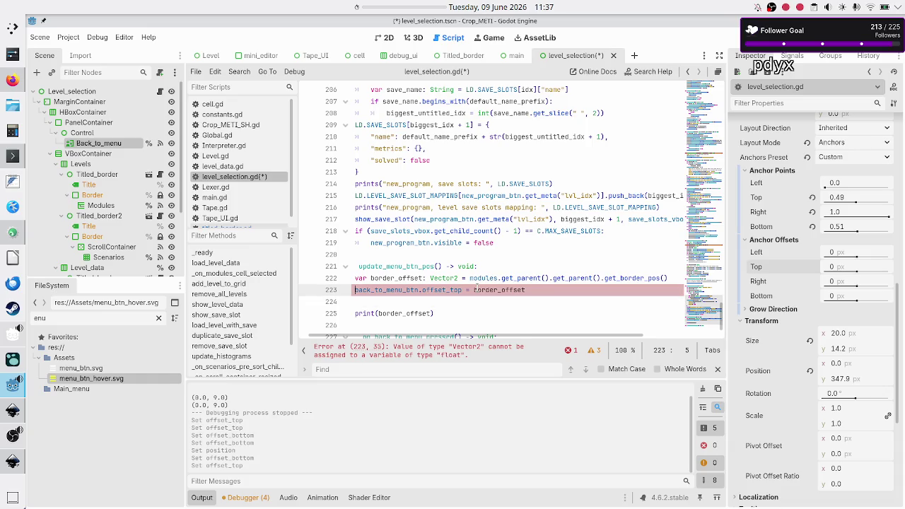
key("Home")
key("End")
type(".y")
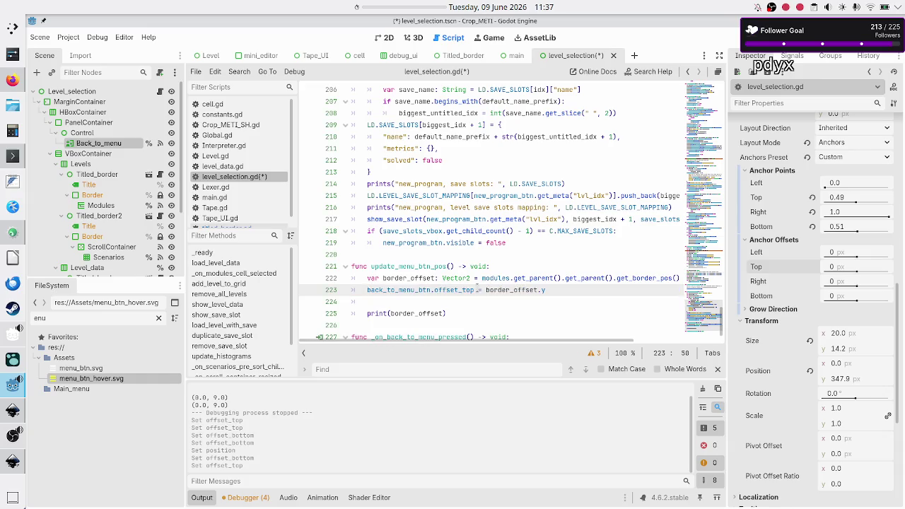
Step: Add back_to_menu_btn.offset_bottom = border_offset.y on the following line
key("Down")
key("Down")
key("Up")
type("back_to_m")
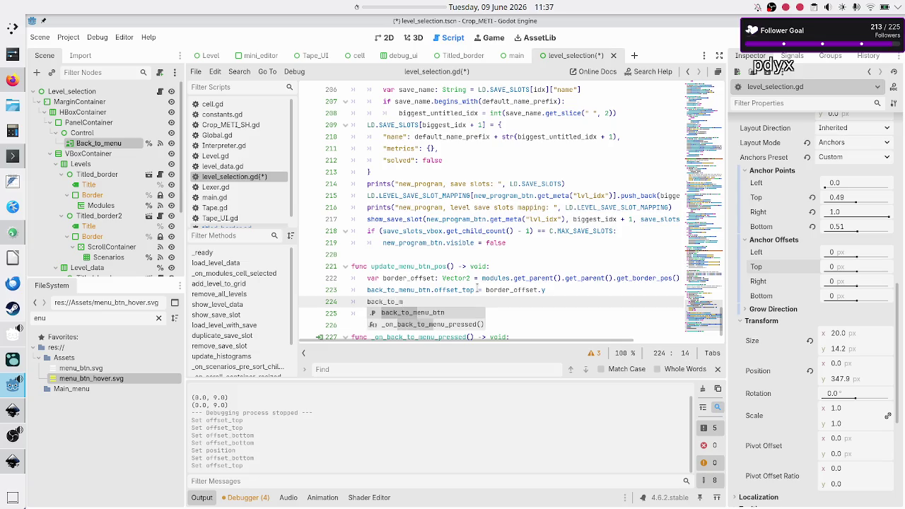
key("Return")
type(".offset_bottom")
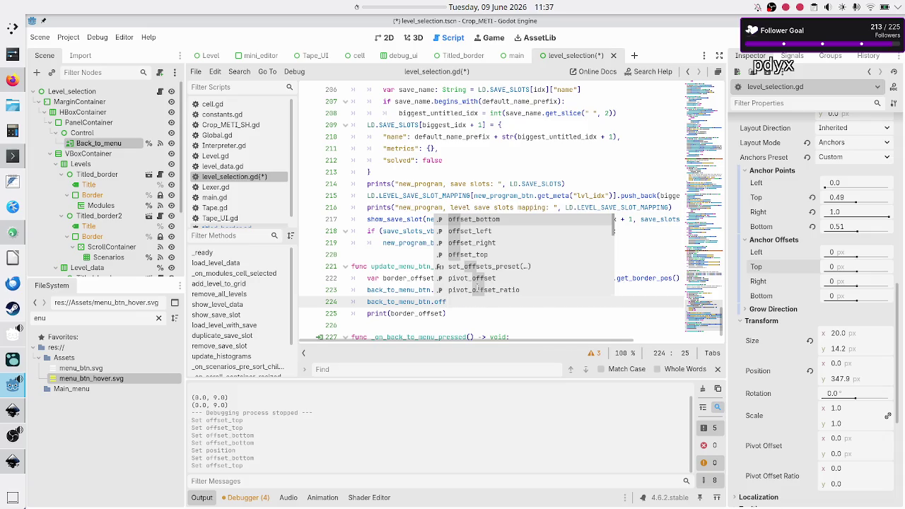
key("Return")
type("= bord")
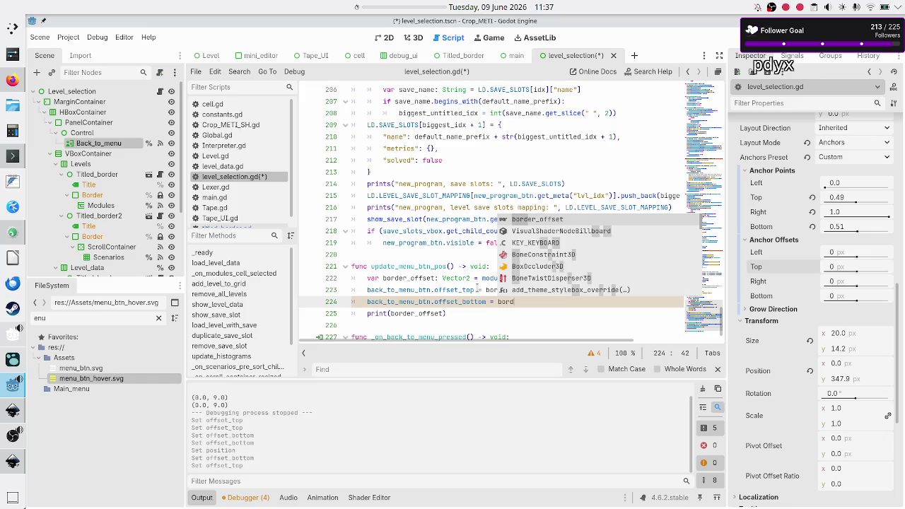
key("Return")
type(".y")
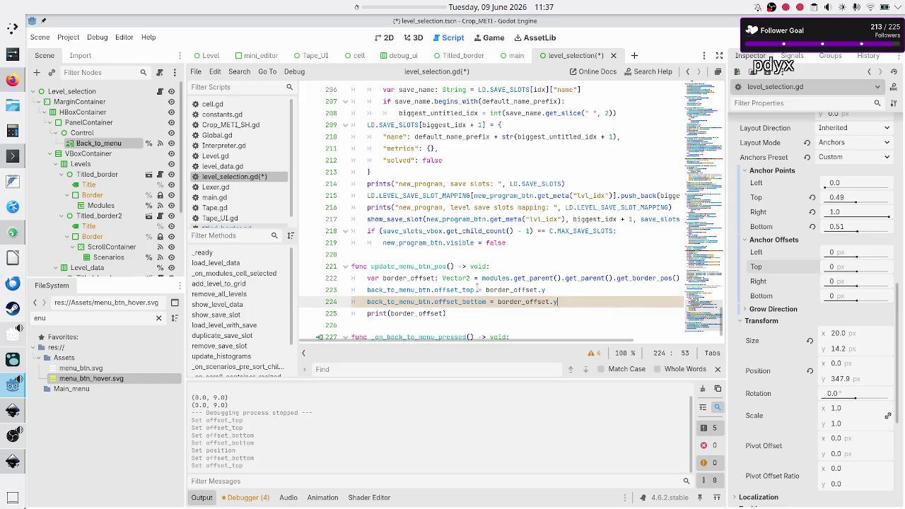
key("Home")
key("Home")
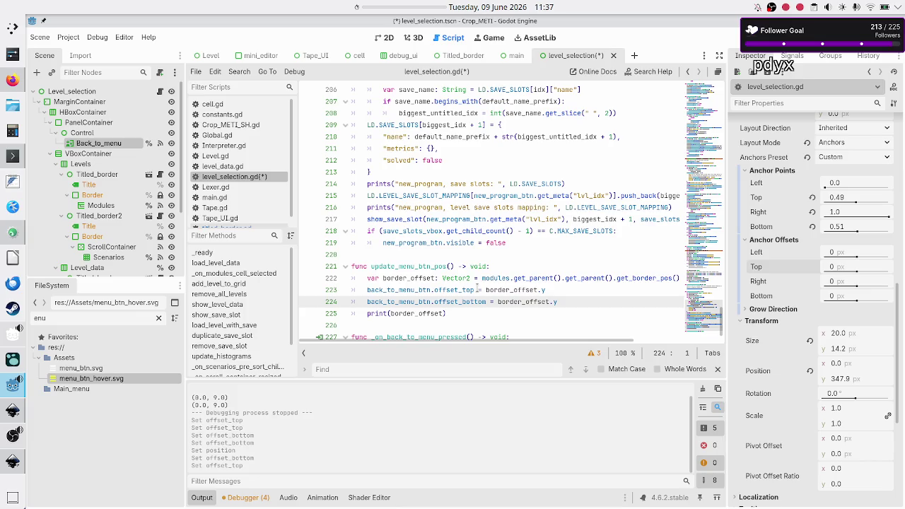
Step: Delete the print(border_offset) debug line, save the script and run the game
key("Down")
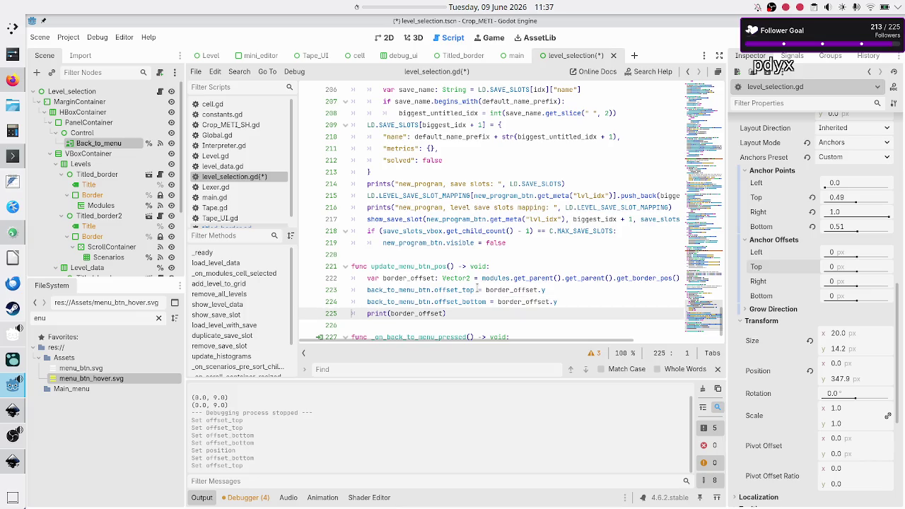
key("shift+End")
key("BackSpace")
key("BackSpace")
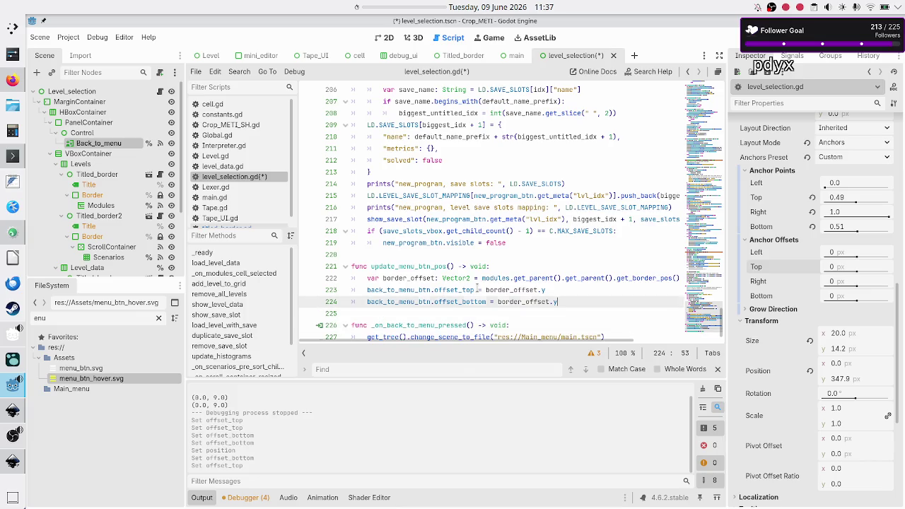
key("Down")
key("ctrl+s")
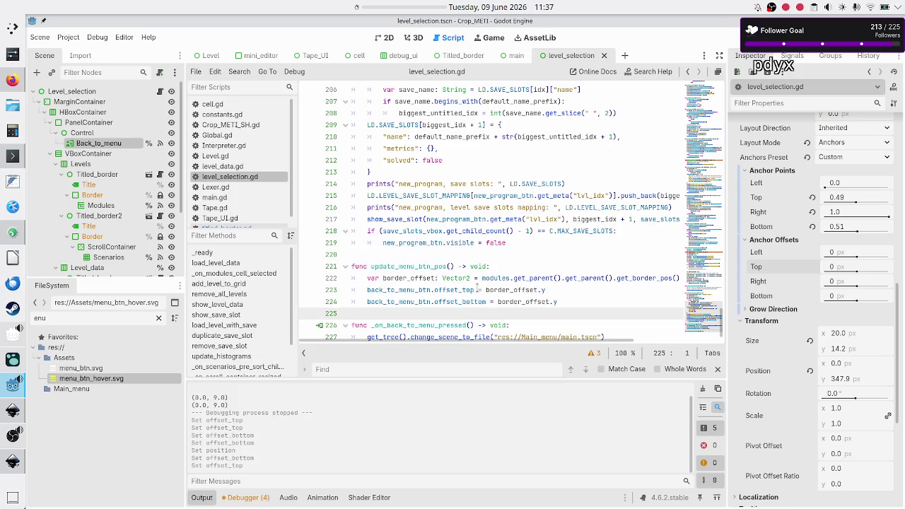
key("F6")
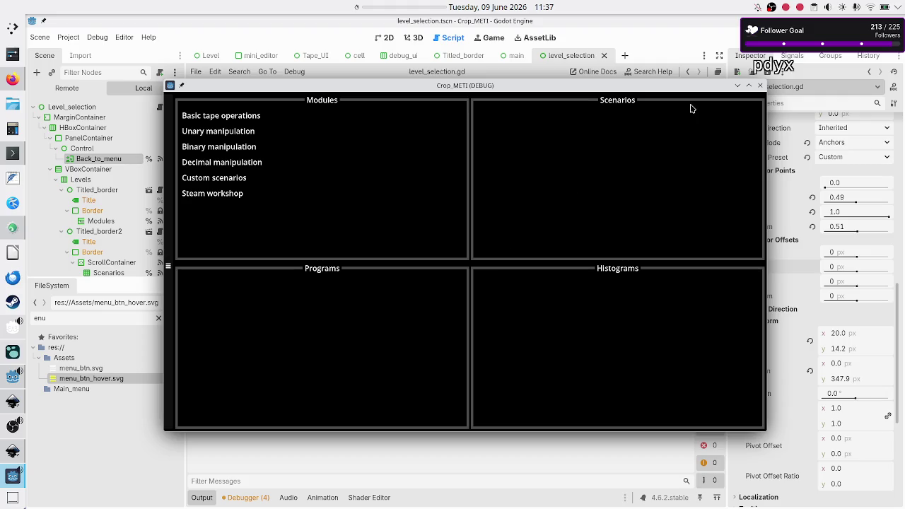
Step: Maximize the running Crop_METI game to inspect the hamburger button, then close it
double_click(643, 84)
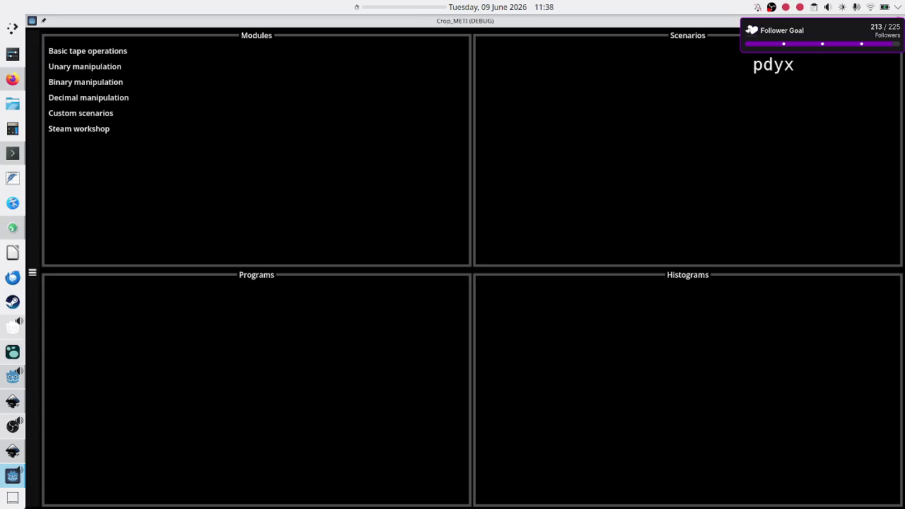
key("alt+F4")
left_click(568, 291)
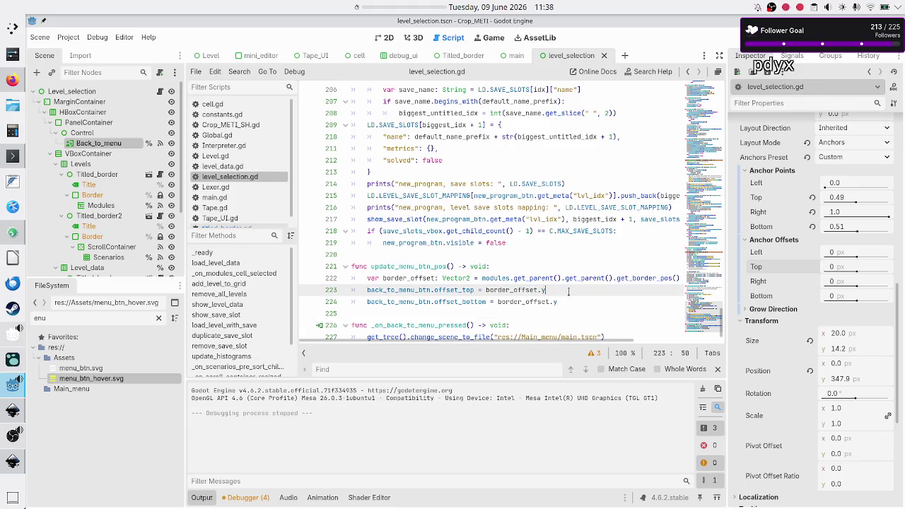
Step: Divide border_offset.y by 2.0 in both the offset_top and offset_bottom lines
type("/ 2.0")
key("Down")
type("/ 2.0")
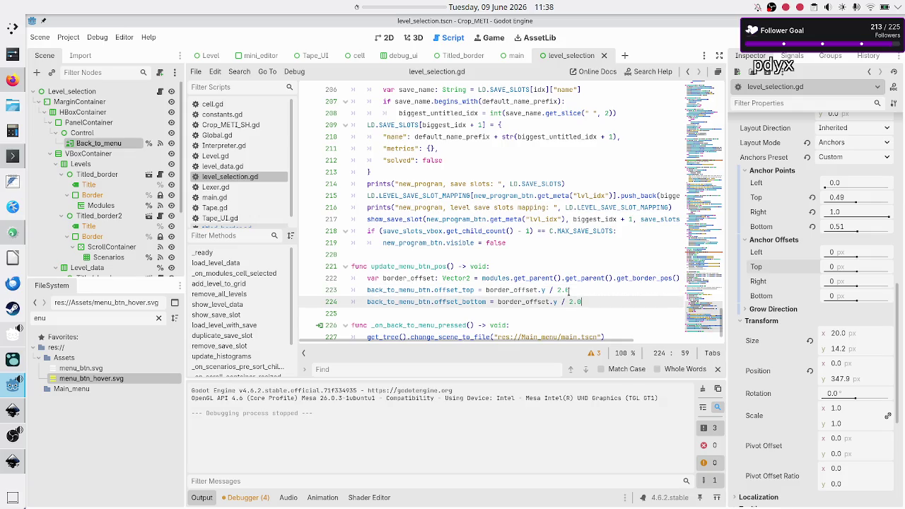
Step: Run the game maximized to check the button, then close it
key("F6")
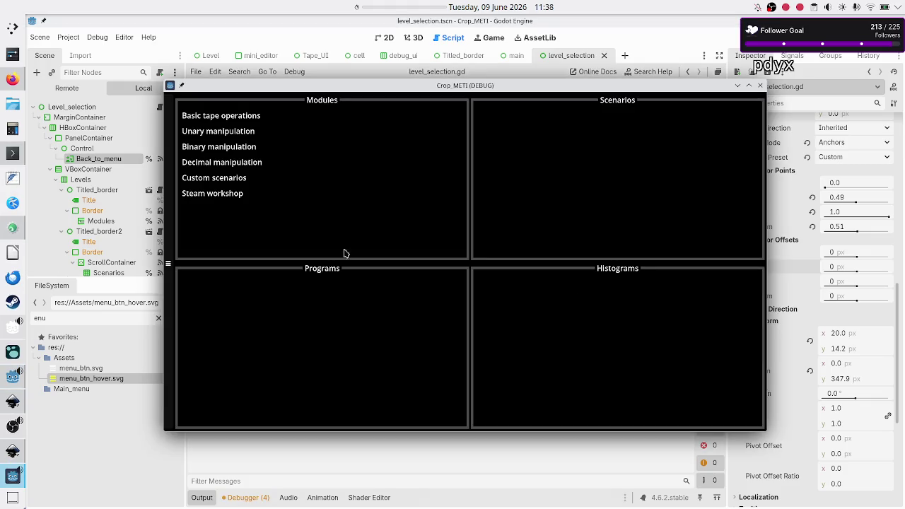
double_click(400, 86)
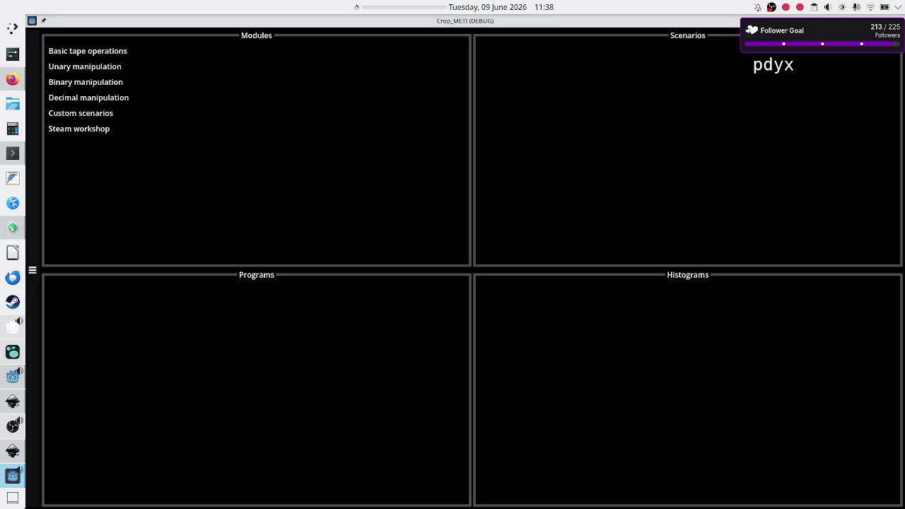
key("alt+F4")
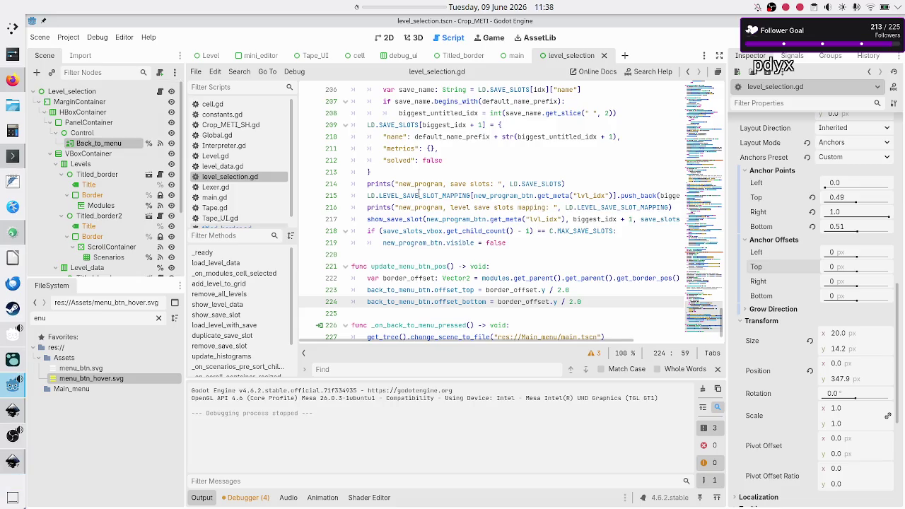
Step: Change Back_to_menu's Top anchor to 0.48 and Bottom anchor to 0.52, then save and run
left_click(388, 38)
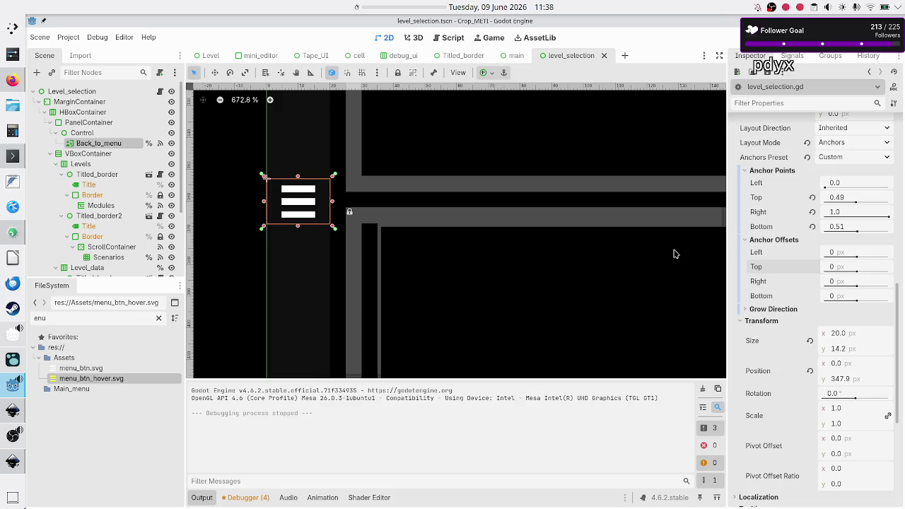
left_click(860, 195)
type("0.48")
key("Return")
left_click(856, 226)
type("2")
key("Return")
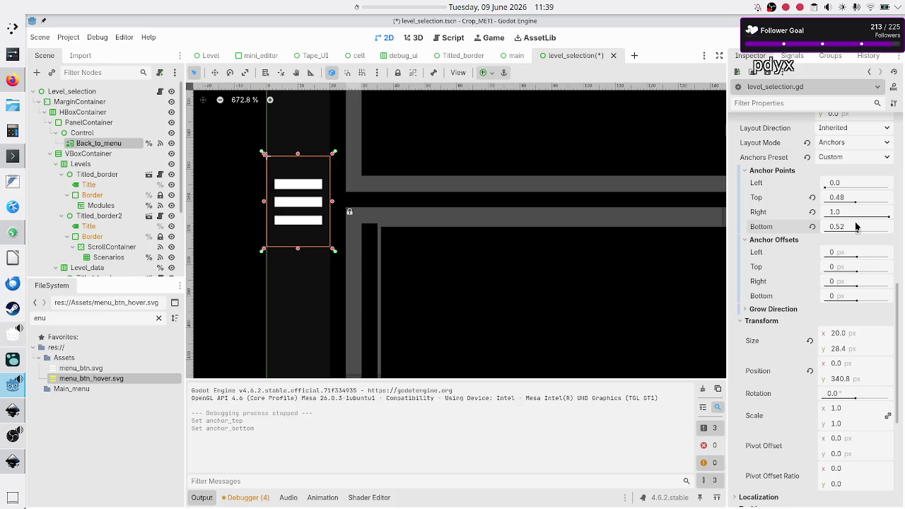
key("F6")
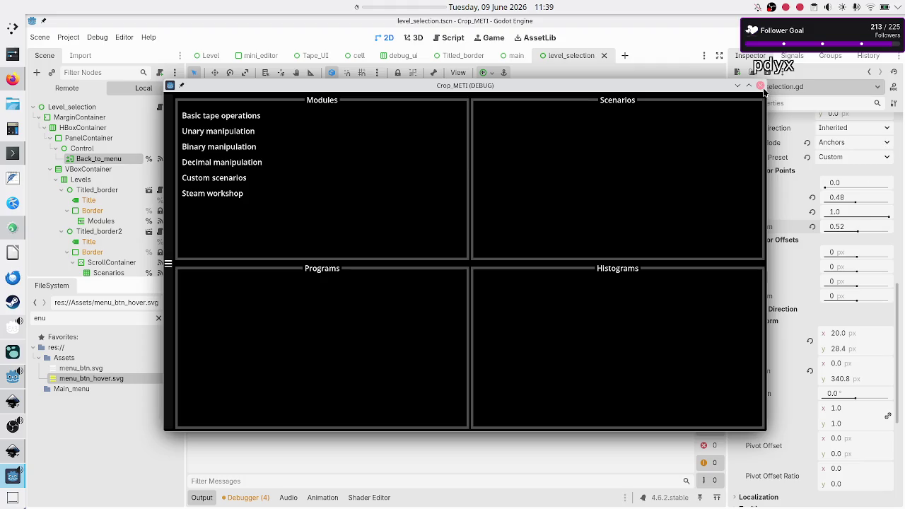
Step: Maximize the running level-selection game window and start a Spectacle region screenshot
double_click(707, 88)
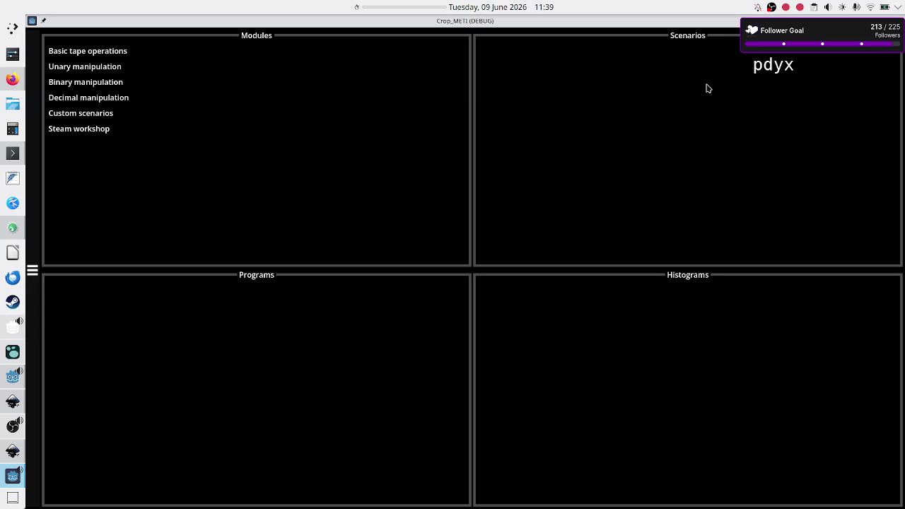
key("super+shift+Print")
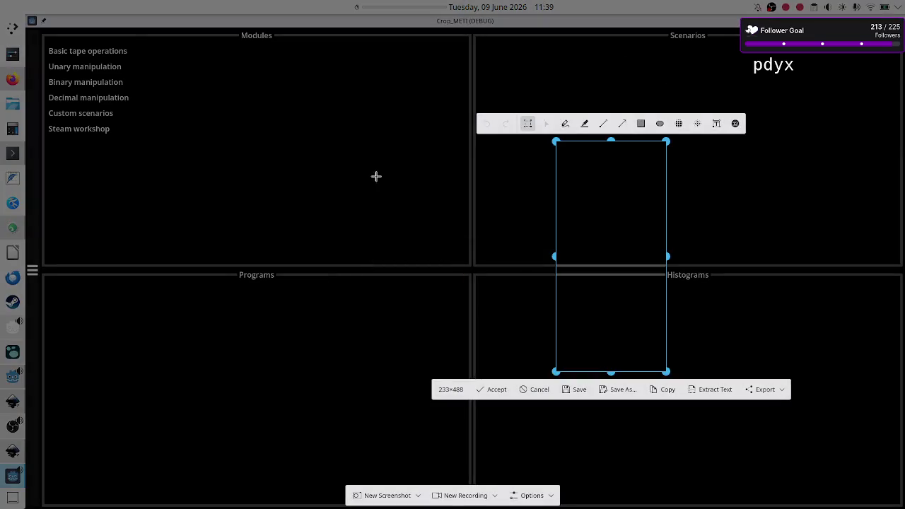
Step: Size the capture to a 101×488 strip of the left border gap and copy it
left_click_drag(556, 257, 162, 293)
left_click_drag(158, 258, 24, 260)
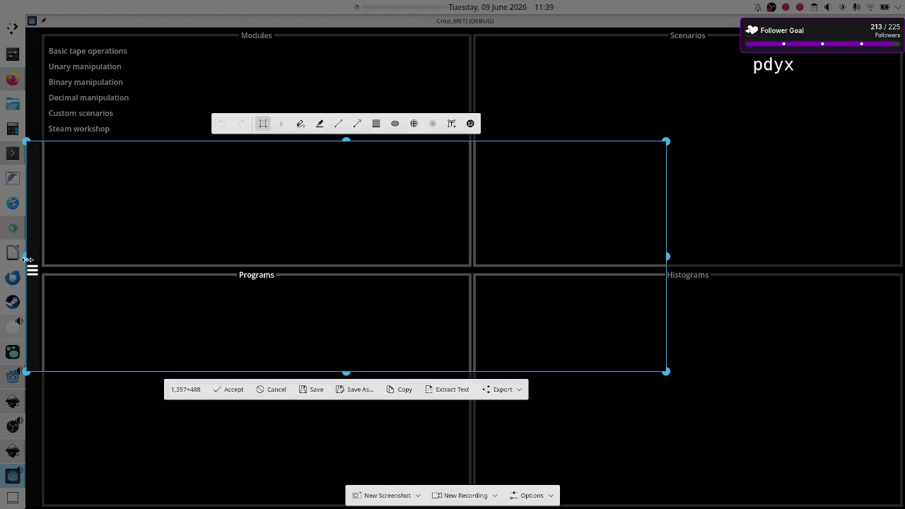
mouse_move(667, 258)
left_mouse_down()
mouse_move(270, 272)
mouse_move(245, 260)
left_mouse_up()
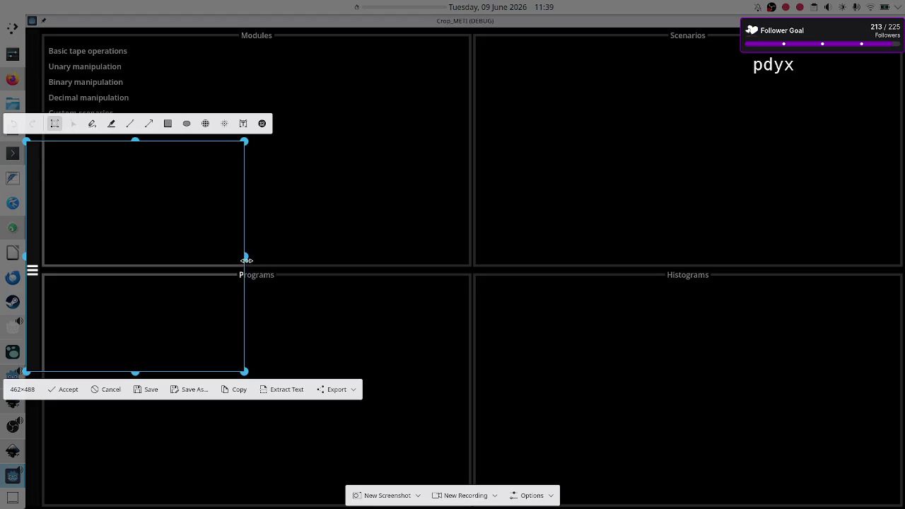
left_click_drag(246, 259, 76, 263)
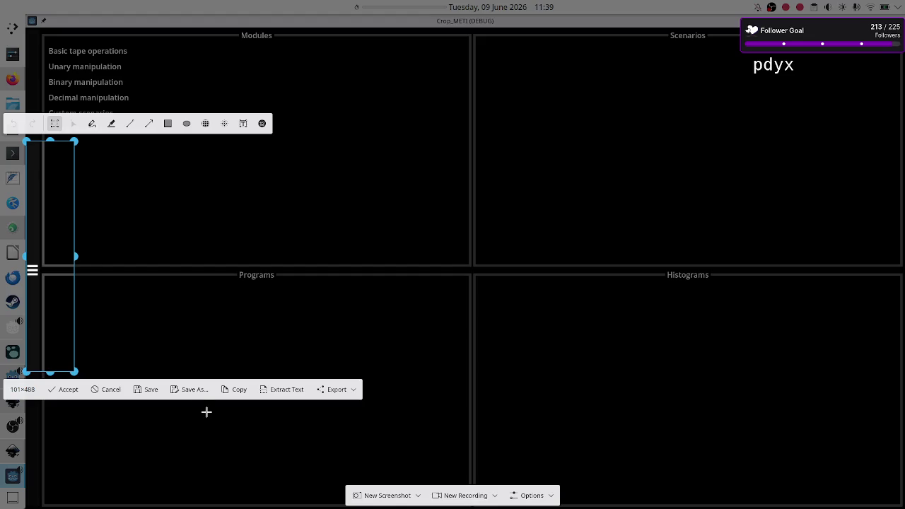
left_click(234, 390)
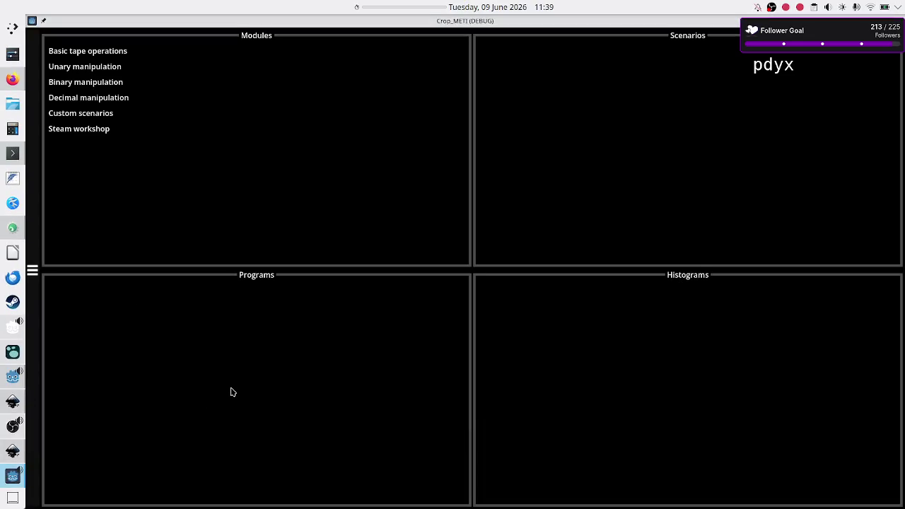
Step: Launch GIMP from the application launcher
left_click(13, 28)
type("gimp")
key("Return")
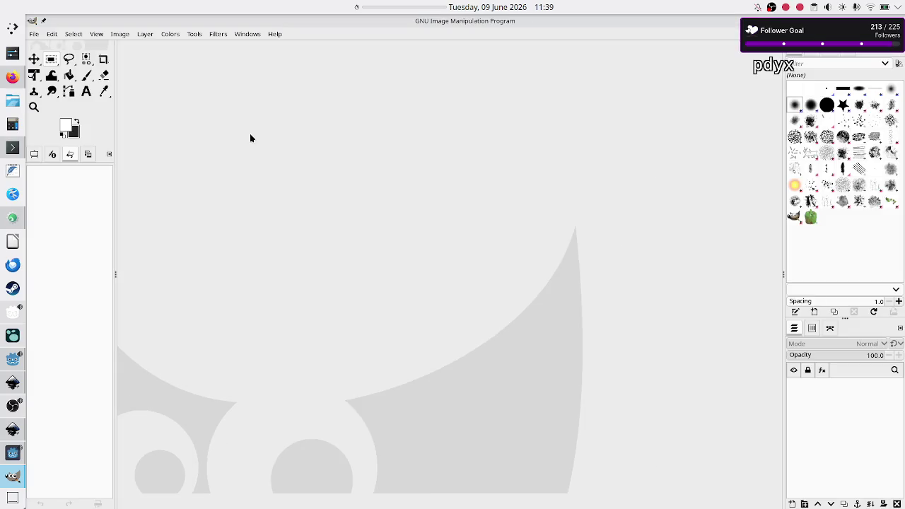
Step: Paste the copied strip into GIMP as a new image and zoom in on it
key("ctrl+shift+v")
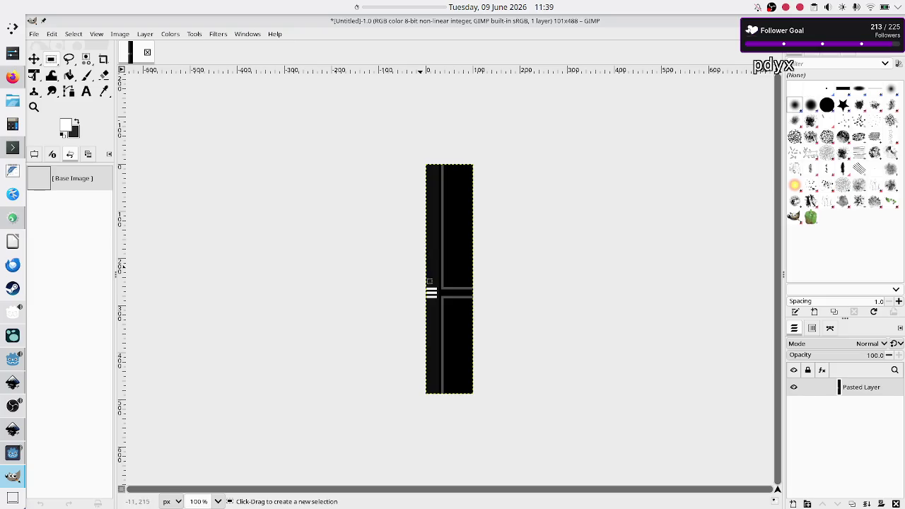
scroll(429, 313, "up", 5, "ctrl")
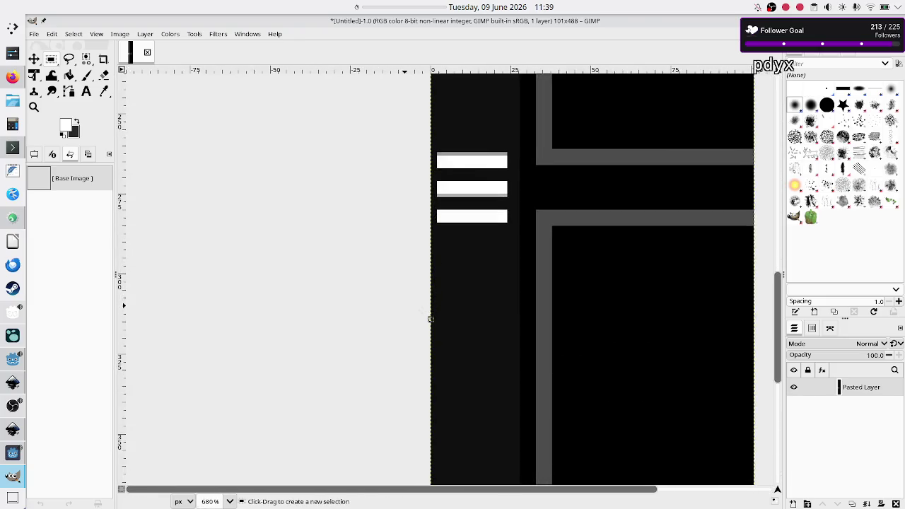
scroll(604, 234, "up", 6)
scroll(603, 254, "down", 1)
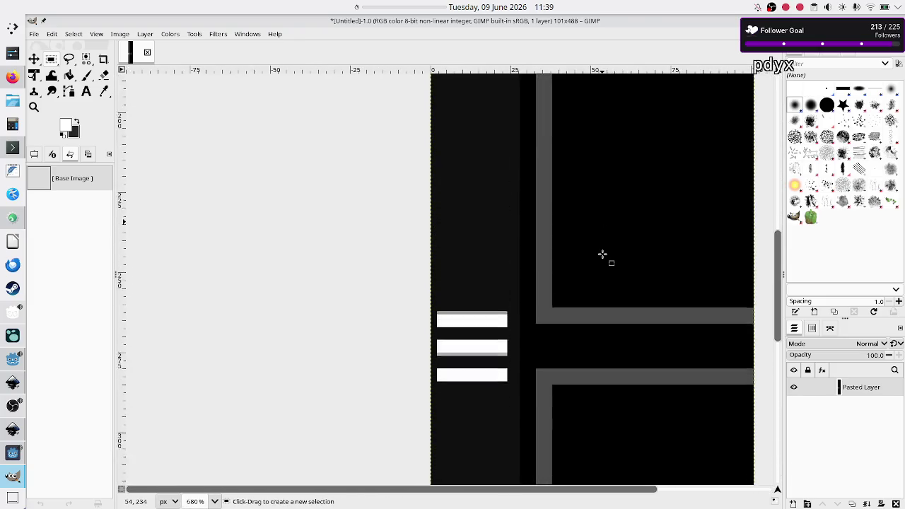
scroll(603, 255, "down", 3)
scroll(602, 254, "up", 4, "ctrl")
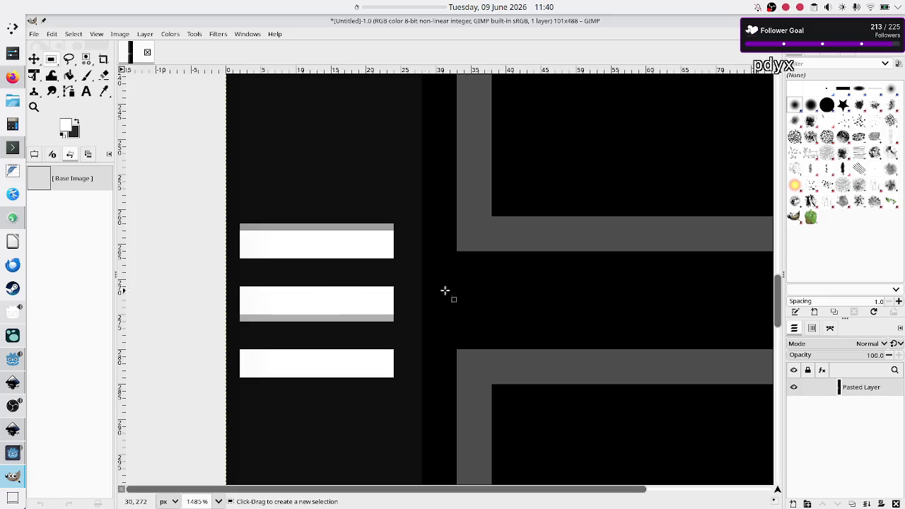
scroll(535, 299, "right", 3)
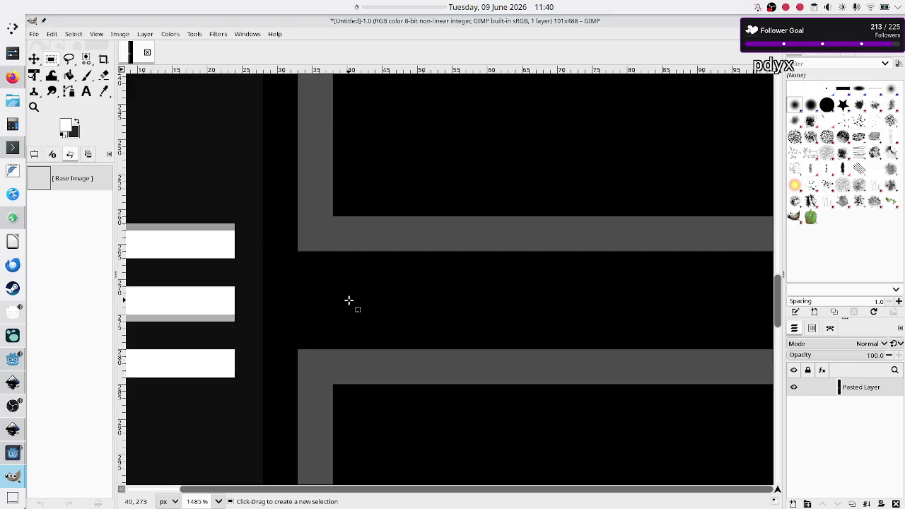
scroll(347, 299, "down", 3)
scroll(348, 298, "up", 4)
Step: Inspect the hamburger icon more closely, then quit GIMP without saving the image
scroll(349, 296, "down", 5)
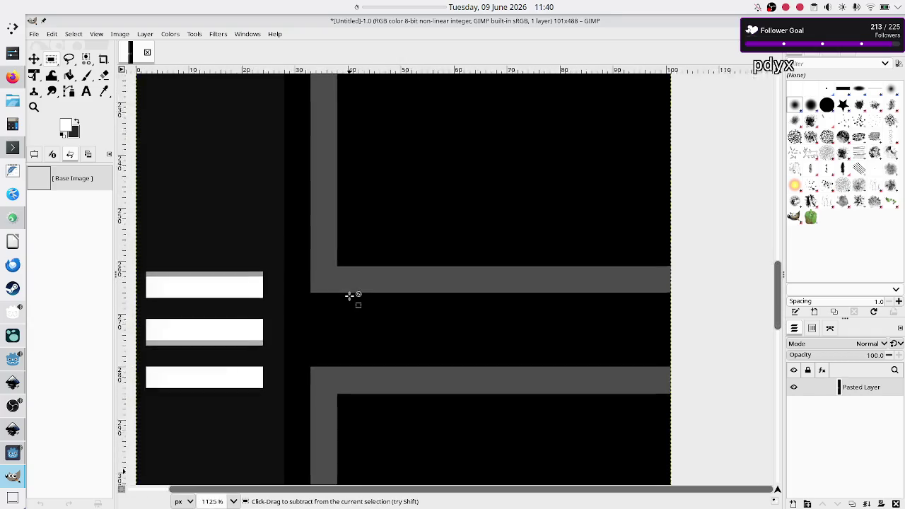
scroll(348, 296, "down", 1)
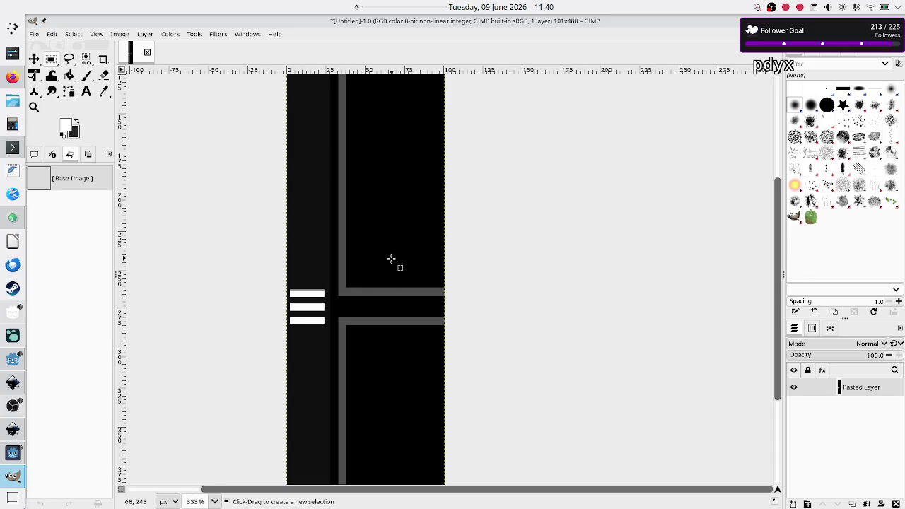
scroll(389, 258, "down", 2)
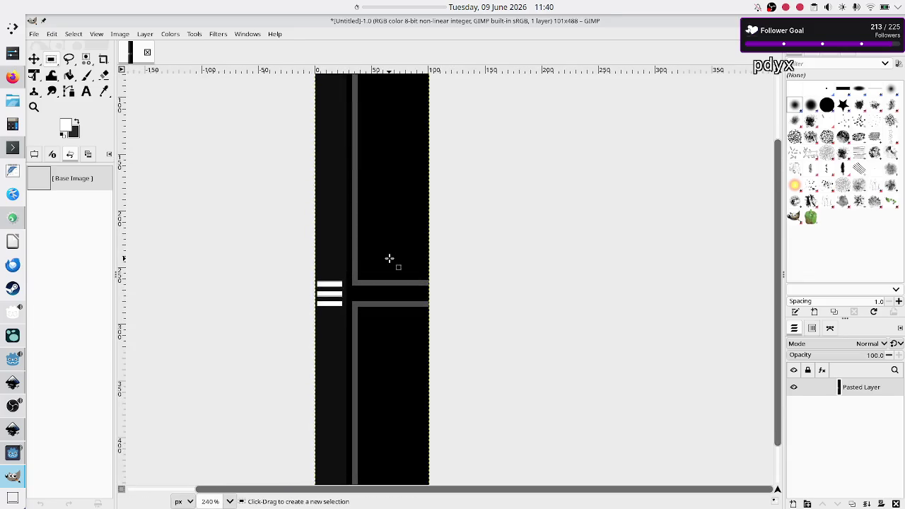
scroll(389, 258, "up", 6)
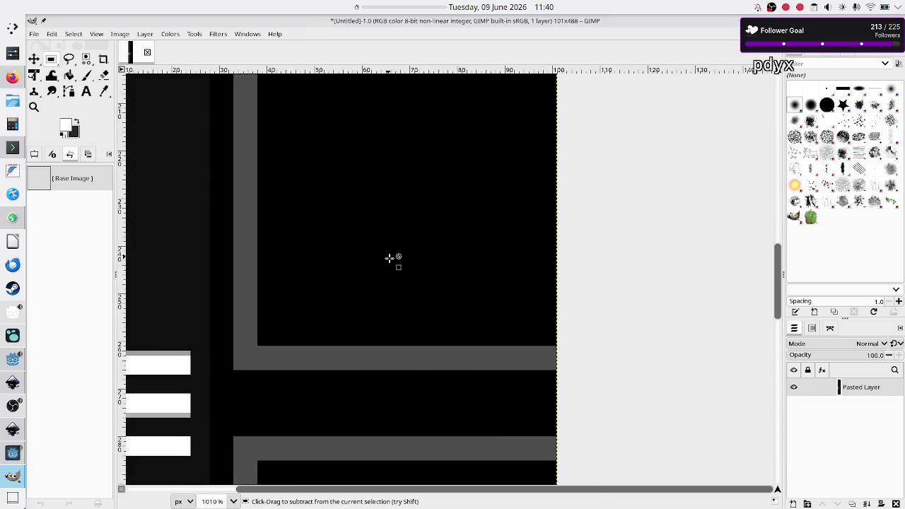
scroll(391, 297, "down", 4)
scroll(393, 331, "up", 2)
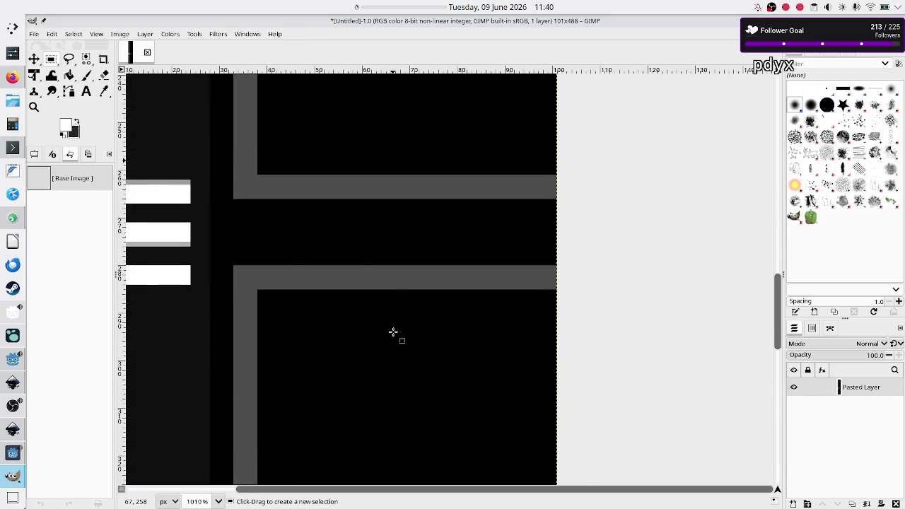
scroll(393, 331, "left", 2)
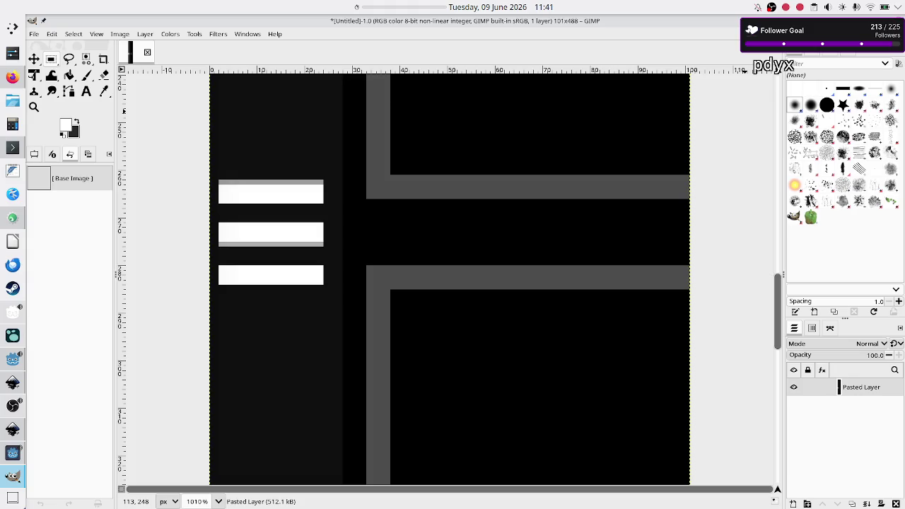
key("ctrl+q")
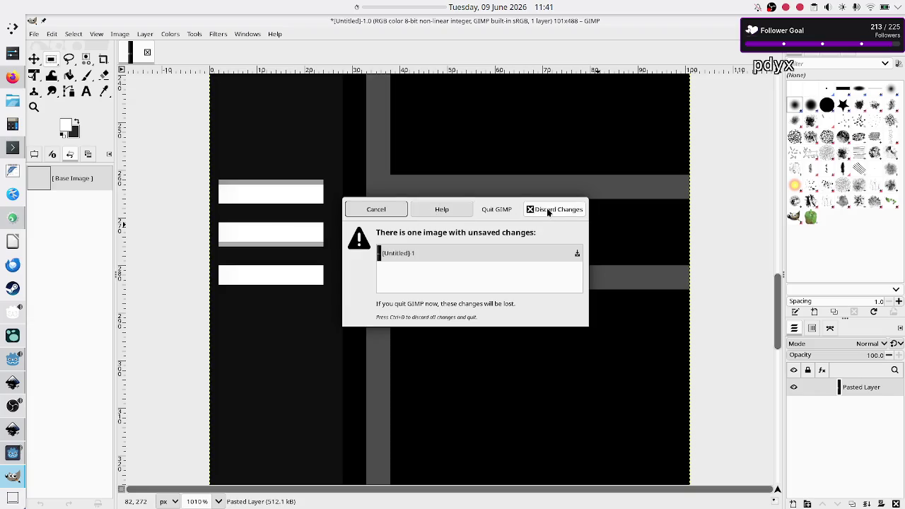
left_click(546, 210)
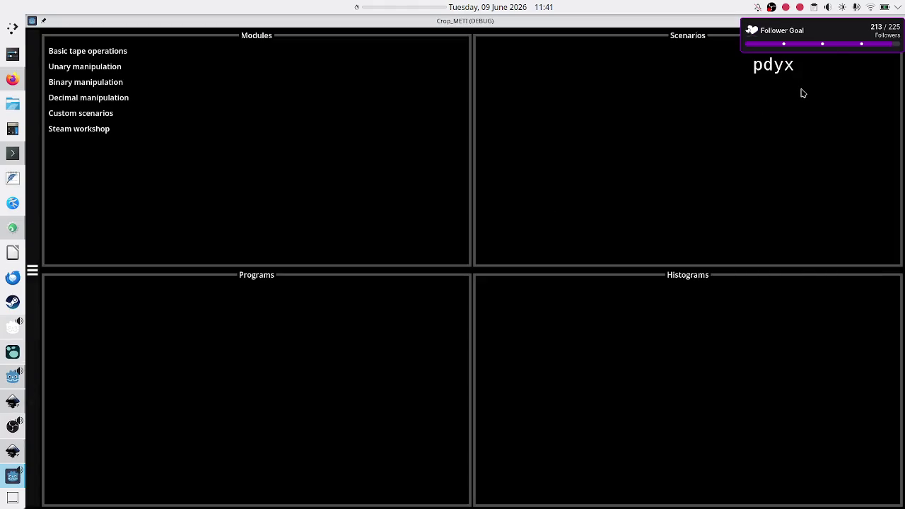
Step: Restore the maximized Crop_METI (DEBUG) game window to its normal size
double_click(686, 21)
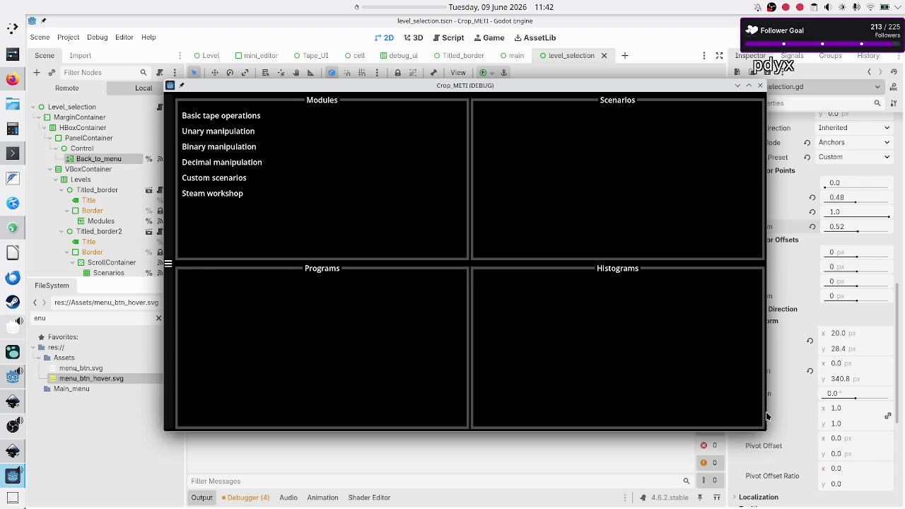
Step: Shrink the game window and open the Basic tape operations Tutorial to show its programs
mouse_move(766, 429)
left_mouse_down()
mouse_move(626, 433)
mouse_move(515, 417)
mouse_move(493, 391)
left_mouse_up()
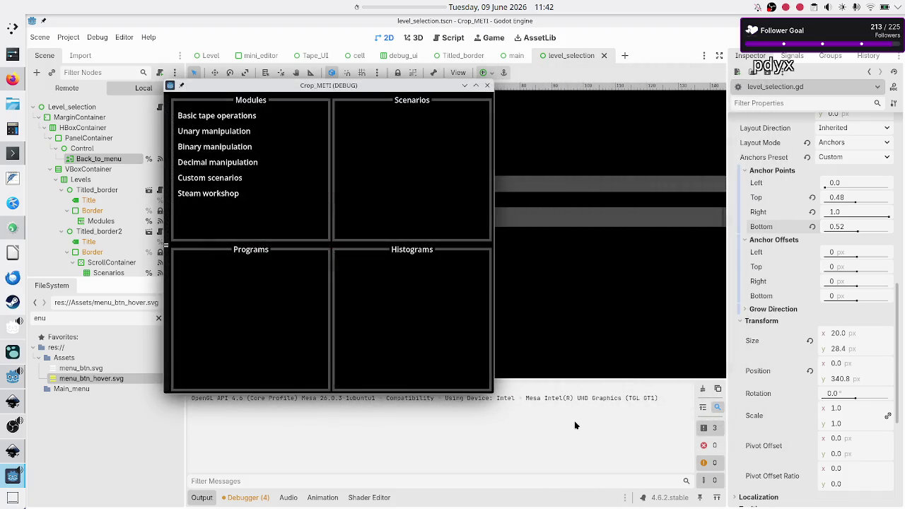
left_click(229, 120)
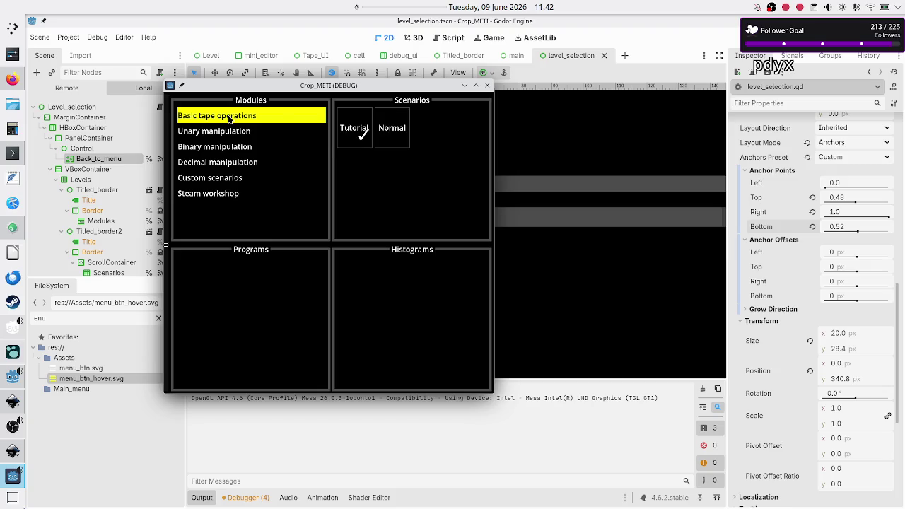
left_click(352, 128)
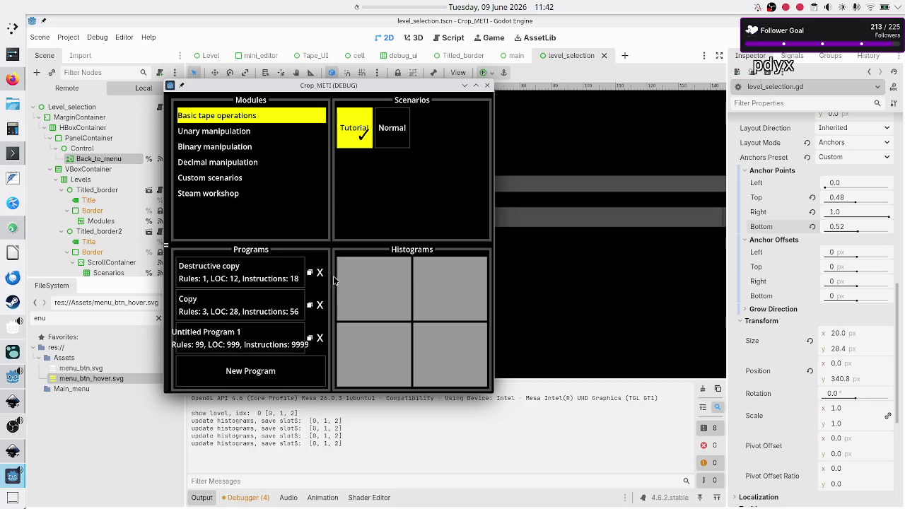
Step: Move the game window and resize it repeatedly to different widths and heights
mouse_move(363, 85)
left_mouse_down()
mouse_move(350, 109)
mouse_move(385, 65)
mouse_move(456, 84)
mouse_move(415, 84)
mouse_move(429, 75)
left_mouse_up()
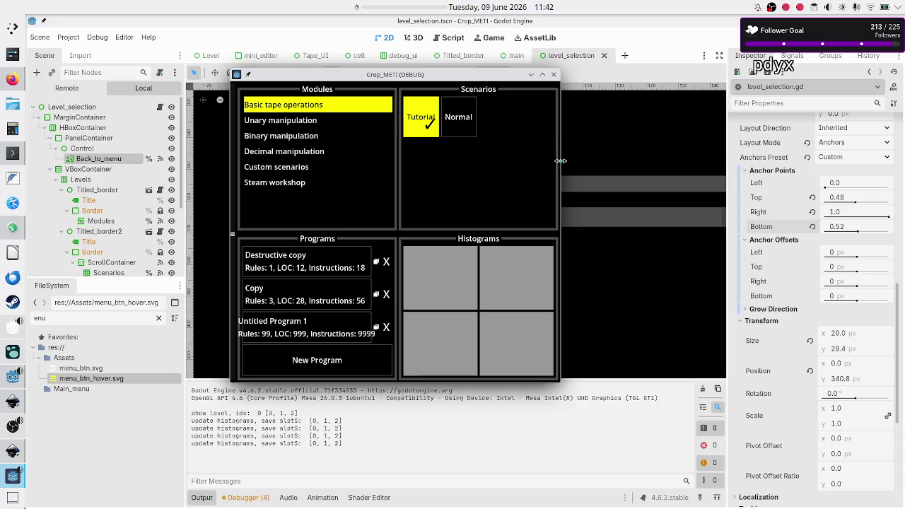
mouse_move(560, 161)
left_mouse_down()
mouse_move(667, 161)
mouse_move(535, 161)
mouse_move(725, 161)
left_mouse_up()
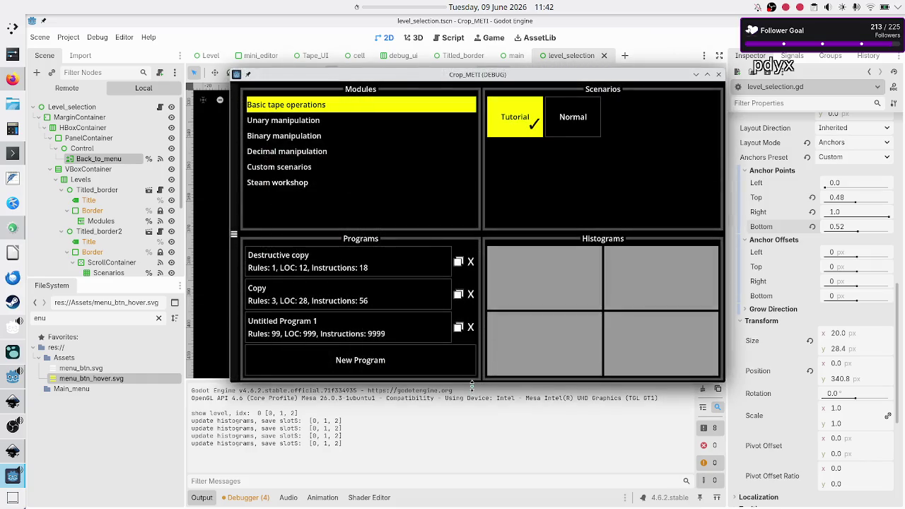
left_click_drag(471, 385, 460, 458)
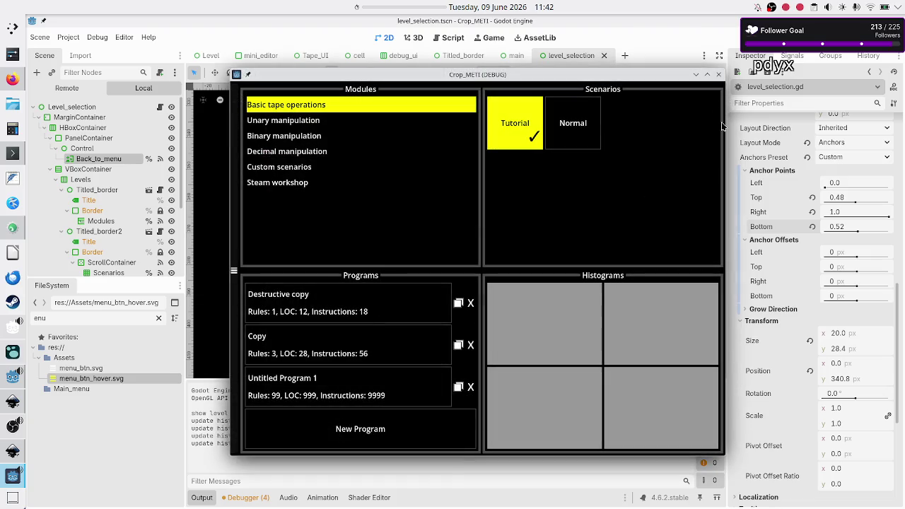
mouse_move(724, 124)
left_mouse_down()
mouse_move(827, 123)
mouse_move(765, 114)
left_mouse_up()
mouse_move(621, 78)
left_mouse_down()
mouse_move(349, 32)
mouse_move(440, 35)
mouse_move(428, 39)
left_mouse_up()
left_click_drag(575, 298, 420, 309)
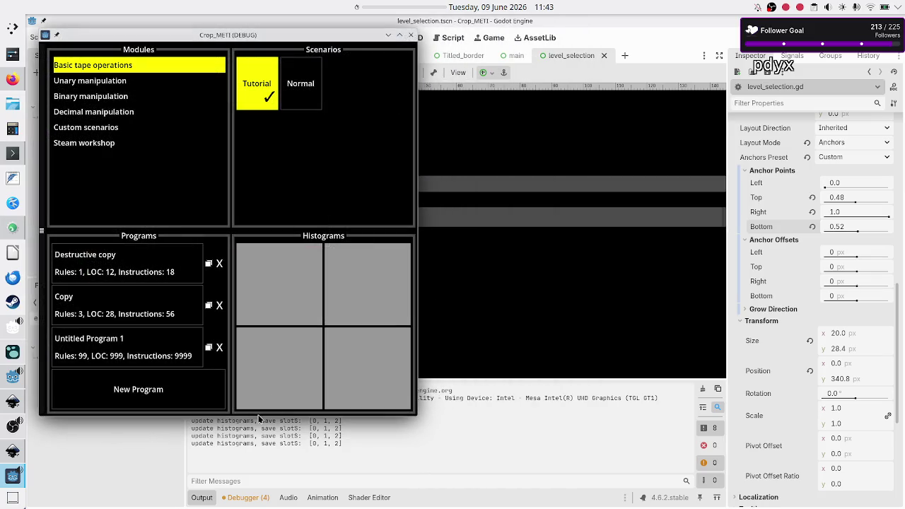
left_click_drag(258, 417, 260, 325)
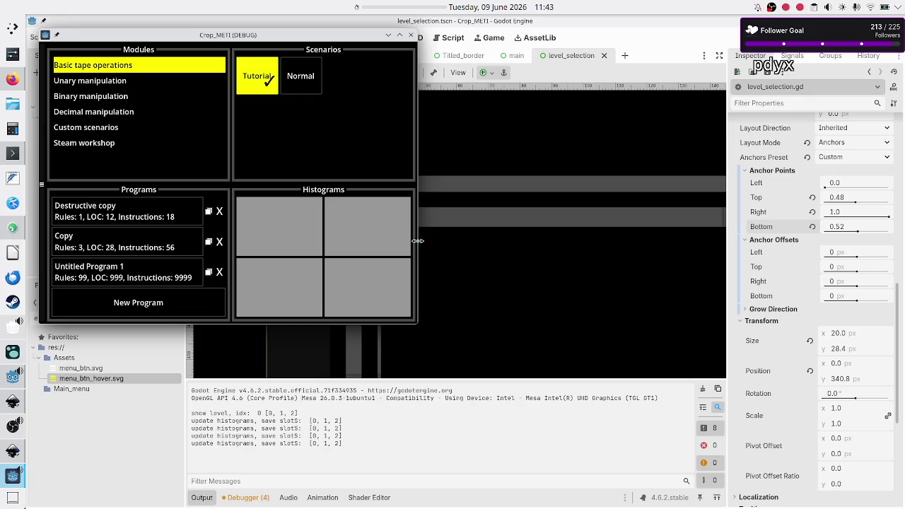
left_click_drag(417, 242, 517, 241)
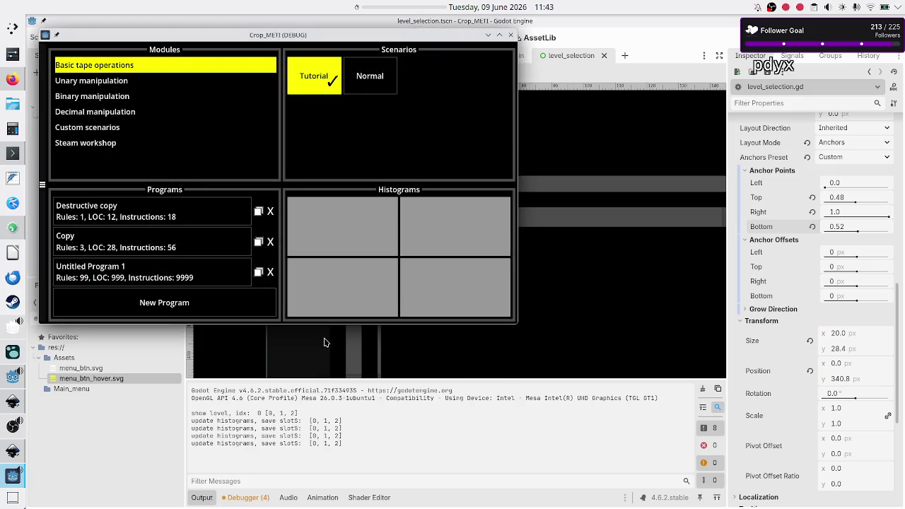
mouse_move(326, 325)
left_mouse_down()
mouse_move(312, 335)
mouse_move(317, 196)
mouse_move(323, 280)
mouse_move(325, 260)
left_mouse_up()
Step: Fine-tune the window height, toggle full screen, then close and rerun the scene
scroll(224, 113, "down", 1)
scroll(223, 113, "up", 1)
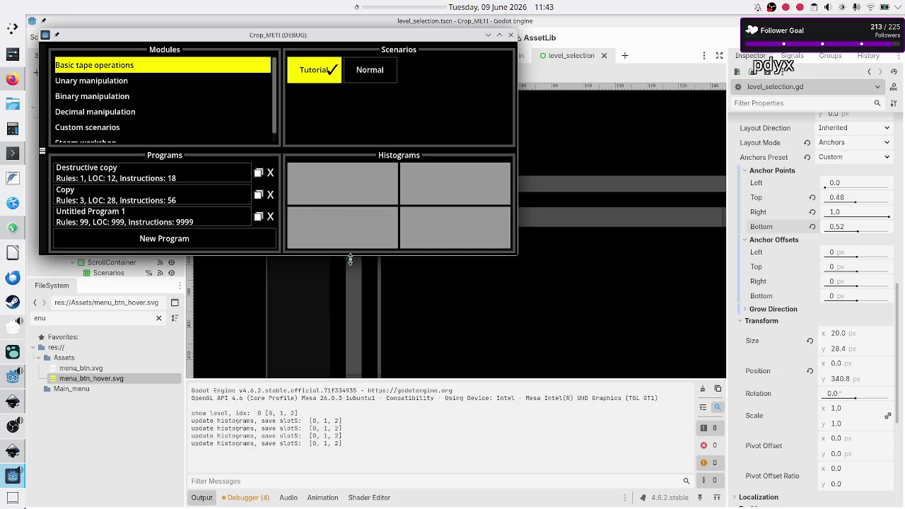
left_click_drag(350, 260, 328, 351)
mouse_move(327, 348)
left_mouse_down()
mouse_move(327, 253)
mouse_move(319, 304)
mouse_move(333, 330)
left_mouse_up()
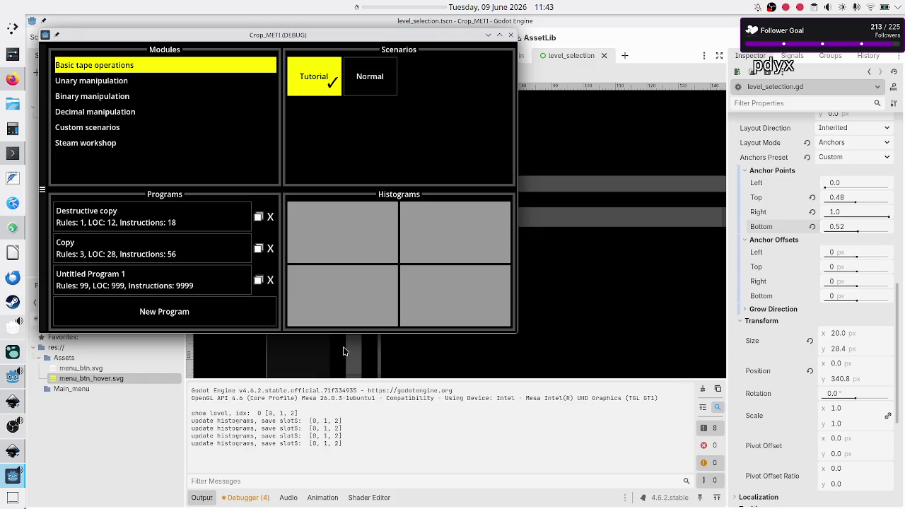
left_click_drag(343, 330, 343, 363)
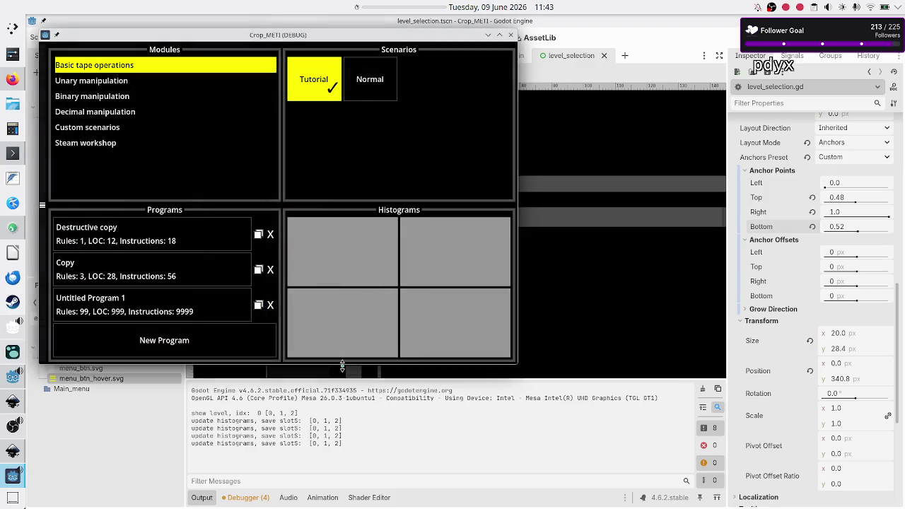
left_click(499, 35)
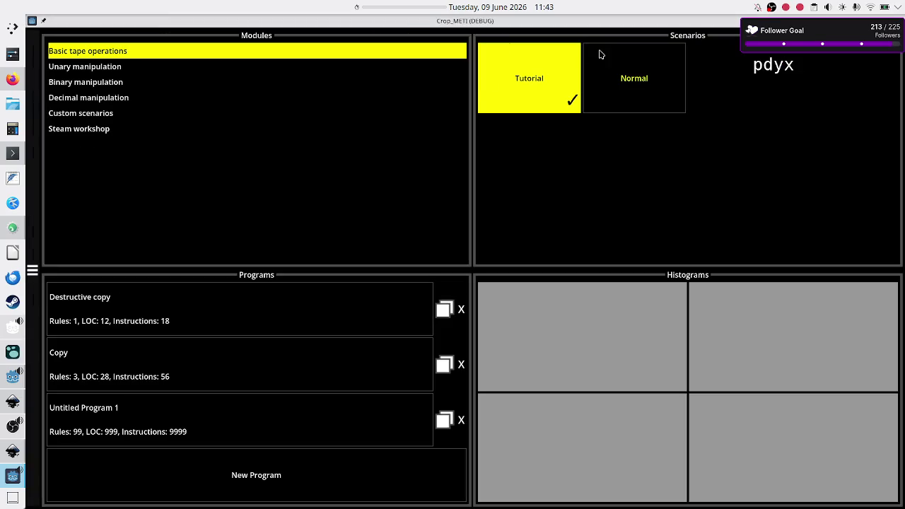
double_click(616, 22)
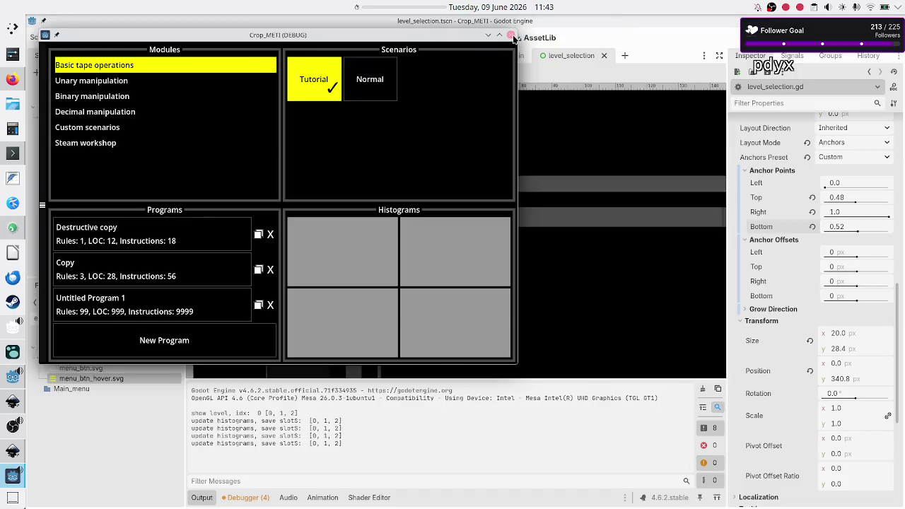
left_click(513, 40)
key("F6")
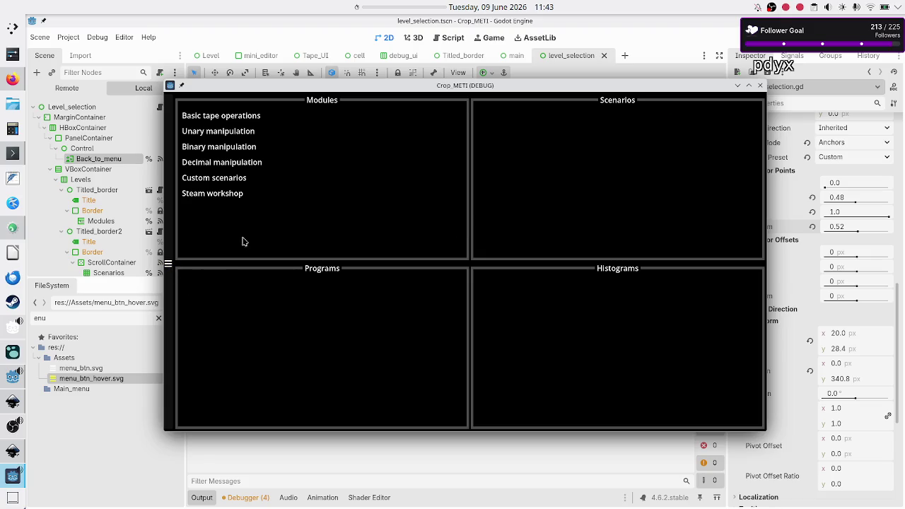
Step: View the relaunched game full-screen, close it, and select the HBoxContainer node
double_click(330, 86)
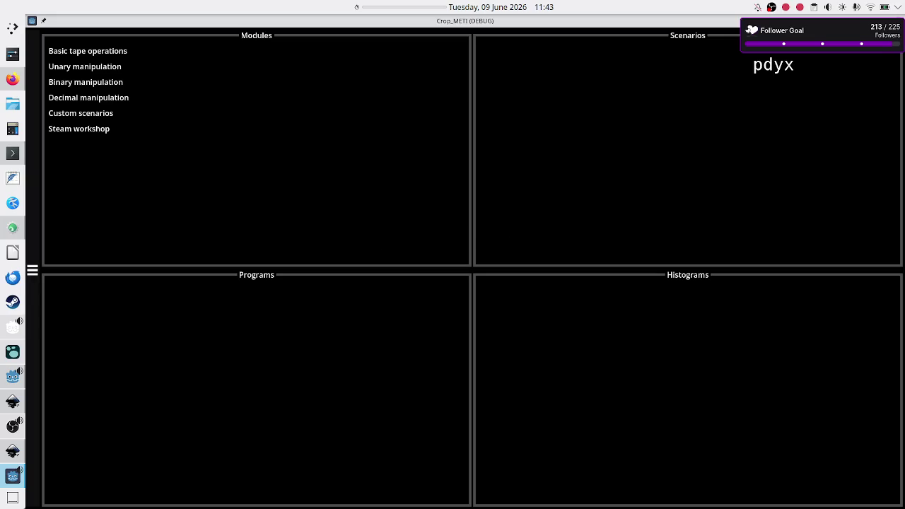
left_click(898, 21)
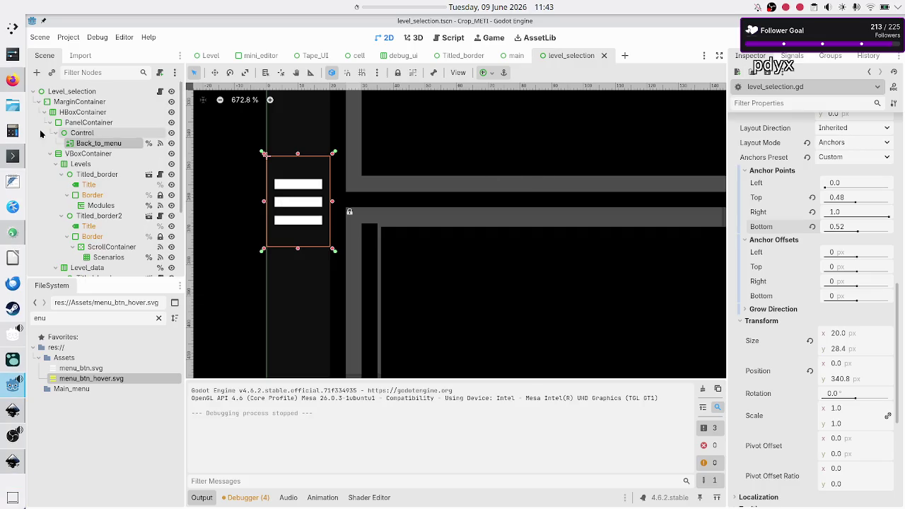
left_click(82, 112)
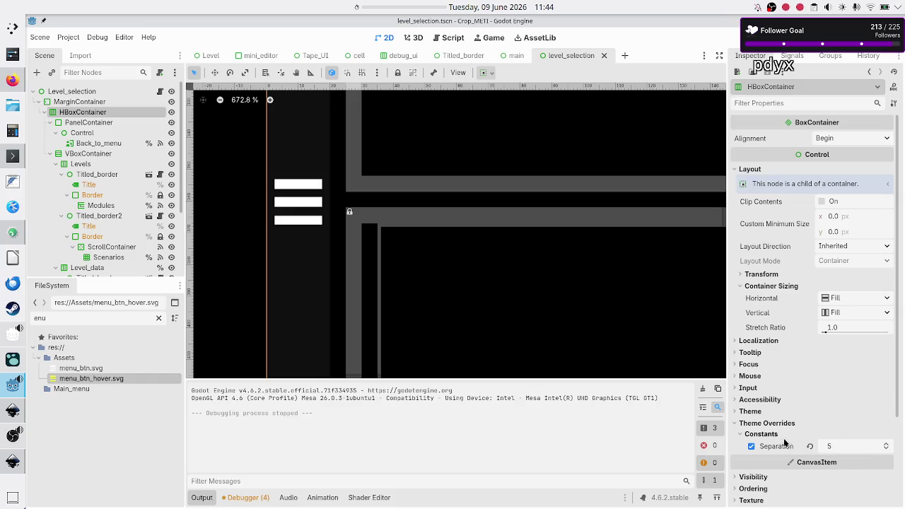
Step: Set the HBoxContainer Separation to 0 and test-run the scene full-screen
left_click(811, 447)
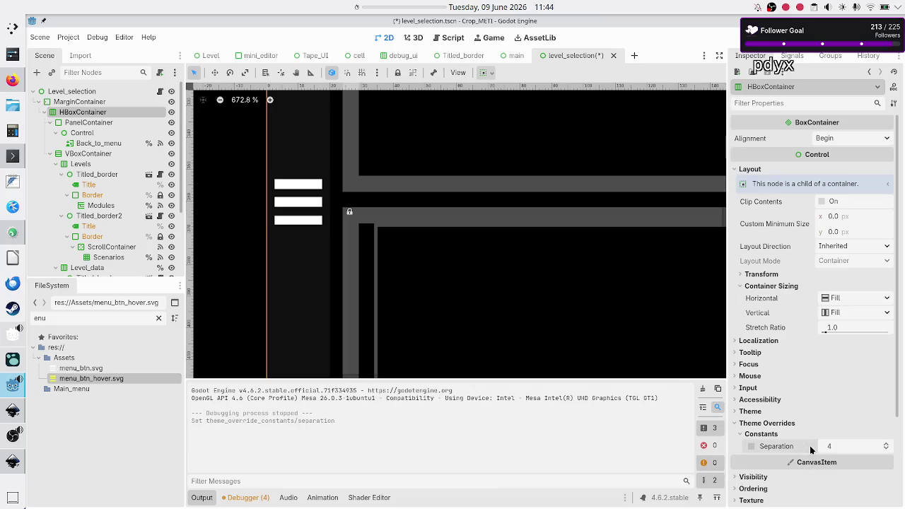
left_click(845, 445)
type("0")
key("Return")
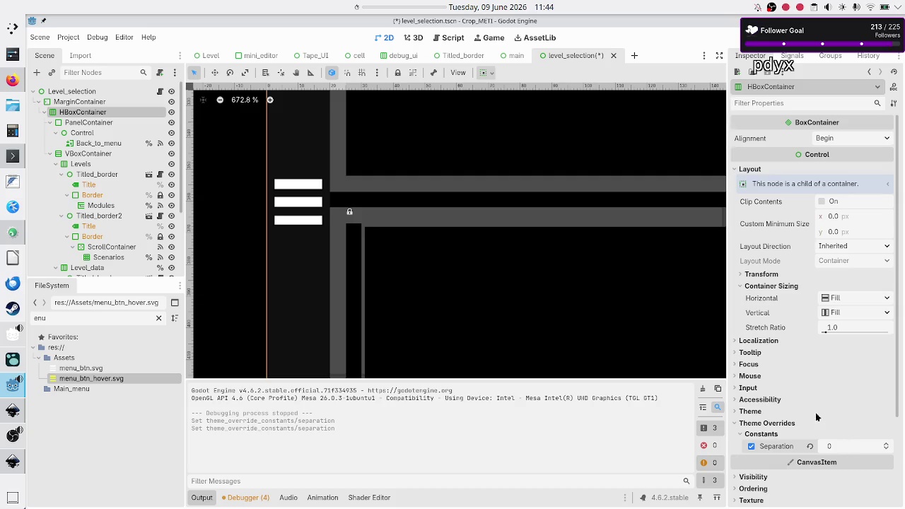
key("F6")
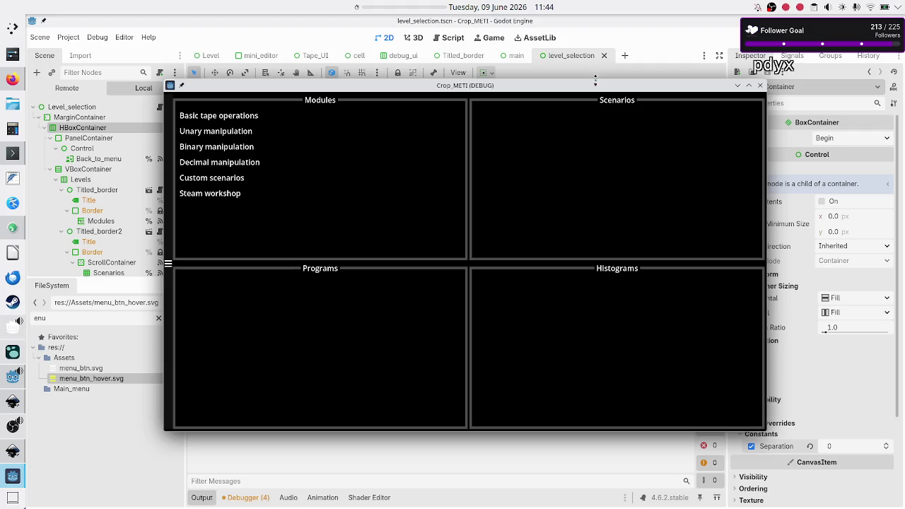
double_click(554, 87)
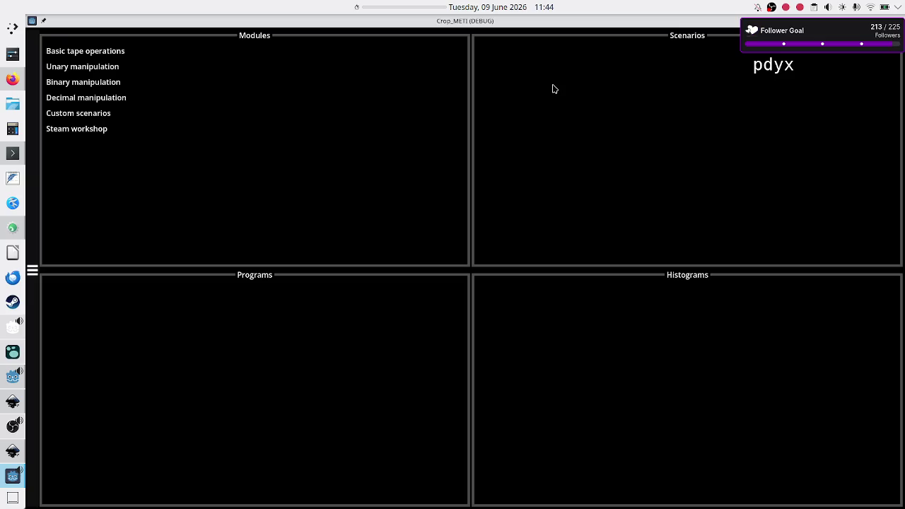
double_click(602, 27)
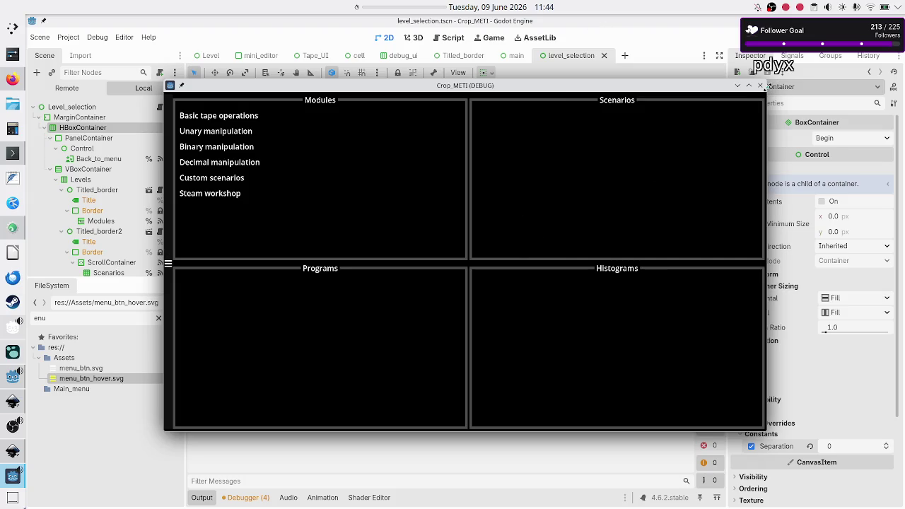
left_click(761, 85)
Step: Change the Separation to 5 and select the MarginContainer node
left_click(845, 447)
type("5")
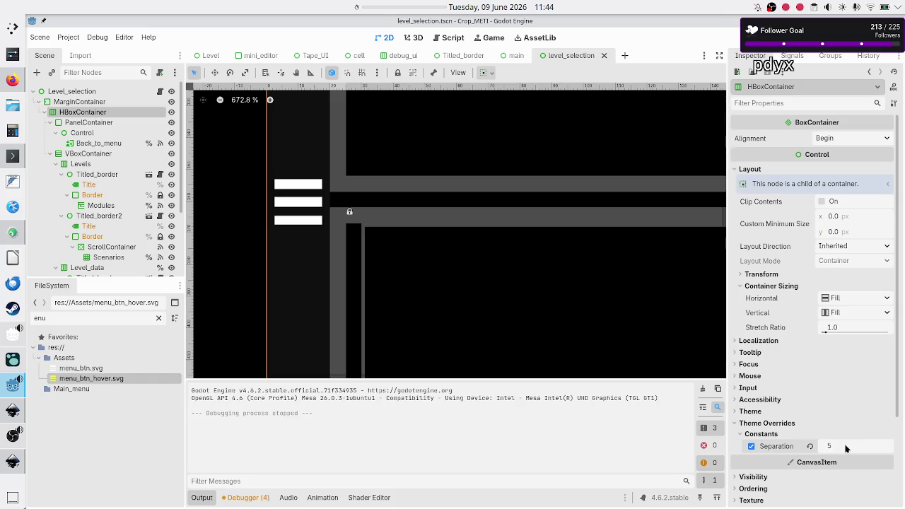
key("Return")
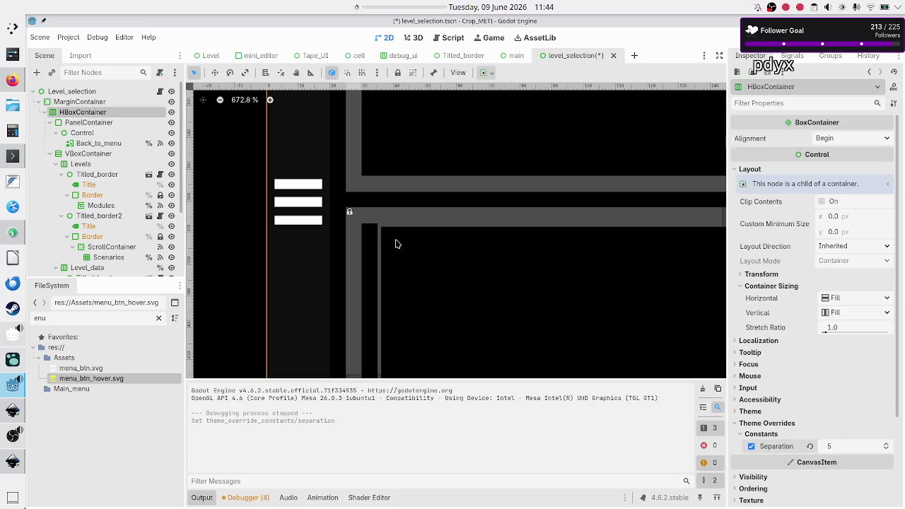
left_click(80, 103)
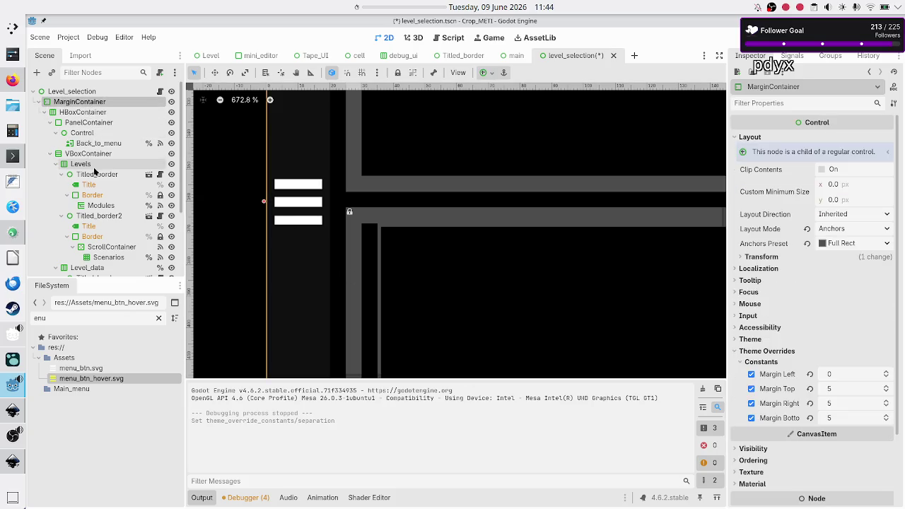
Step: Give the MarginContainer a left margin of 5, then save and briefly test-run the scene
left_click(98, 144)
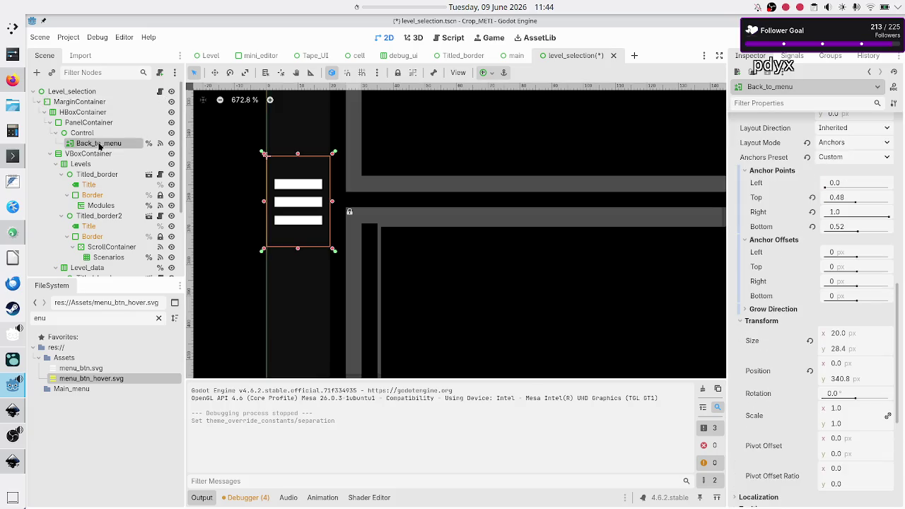
left_click(91, 104)
left_click(851, 376)
type("5")
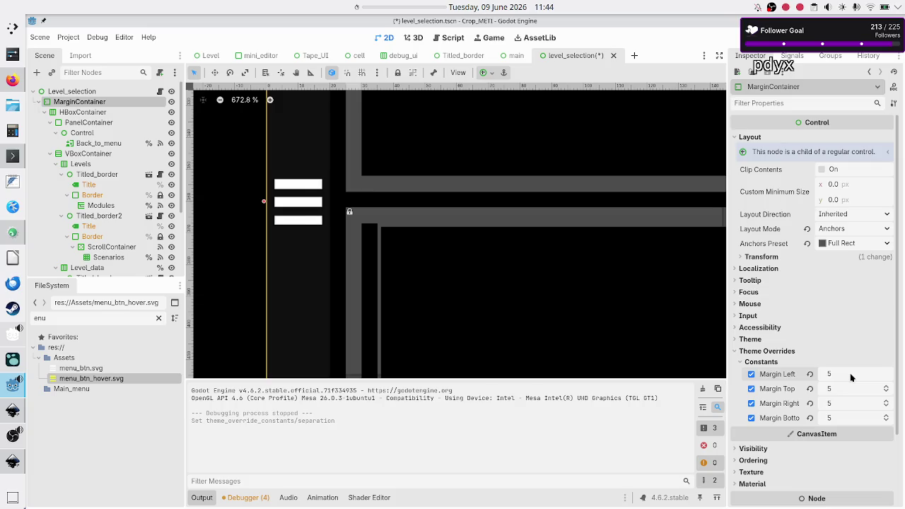
key("Return")
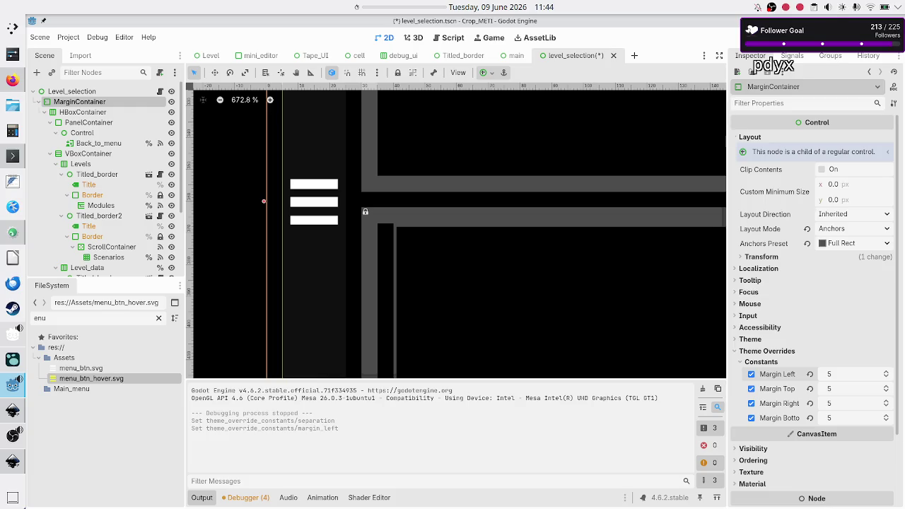
key("F6")
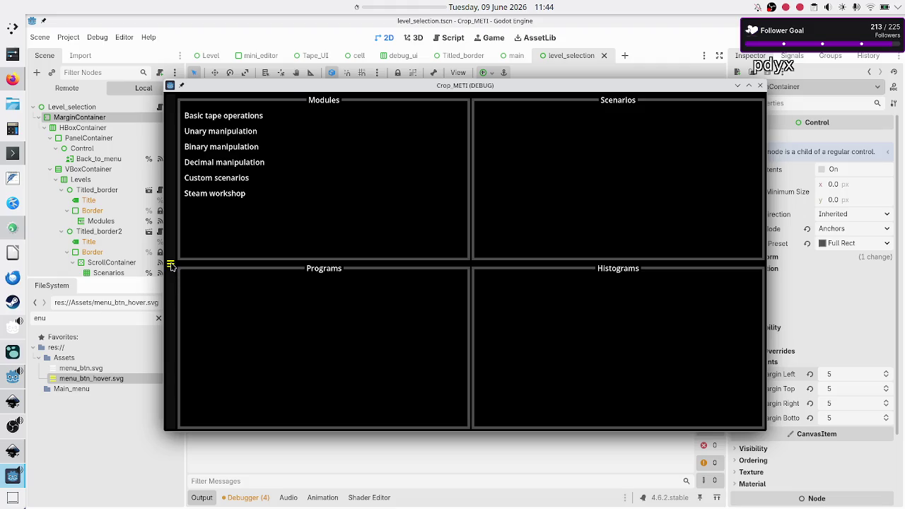
left_click(760, 86)
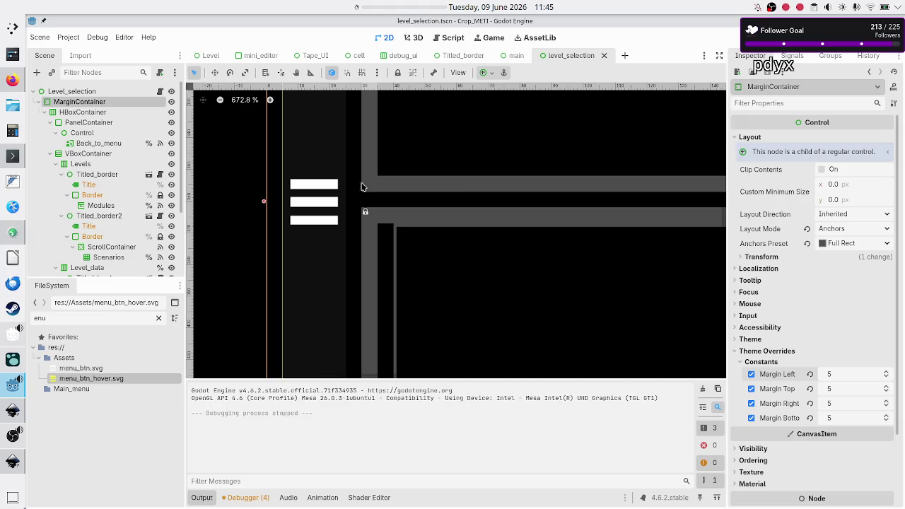
Step: Anchor Back_to_menu from top 0.45 to bottom 0.55, then save, run and maximize the game
left_click(103, 144)
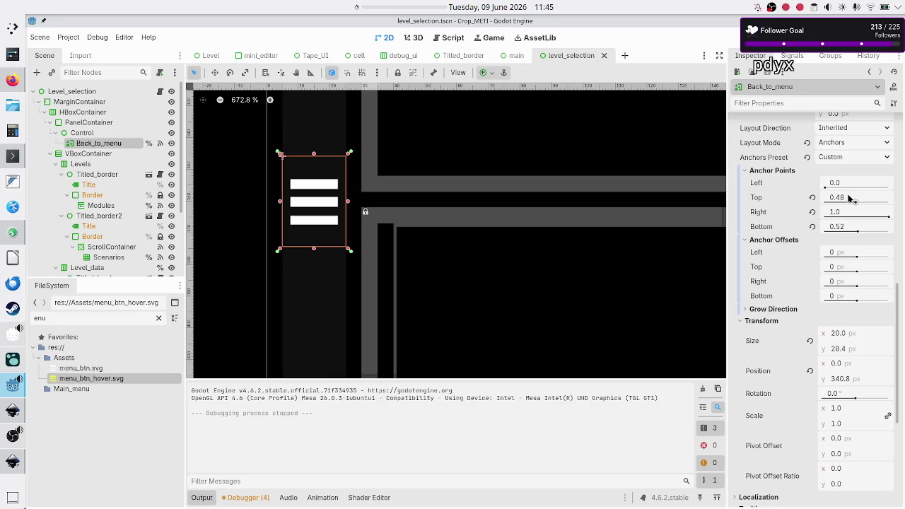
left_click(851, 197)
type("0.4")
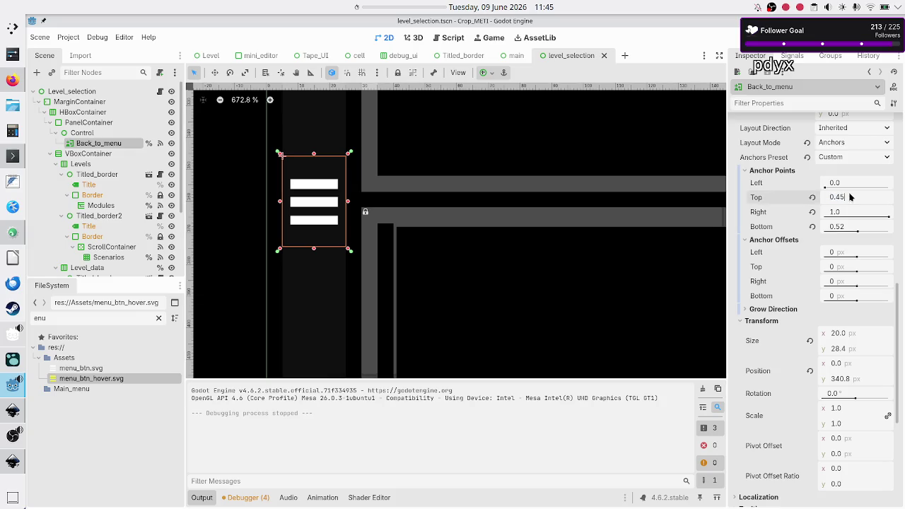
key("Return")
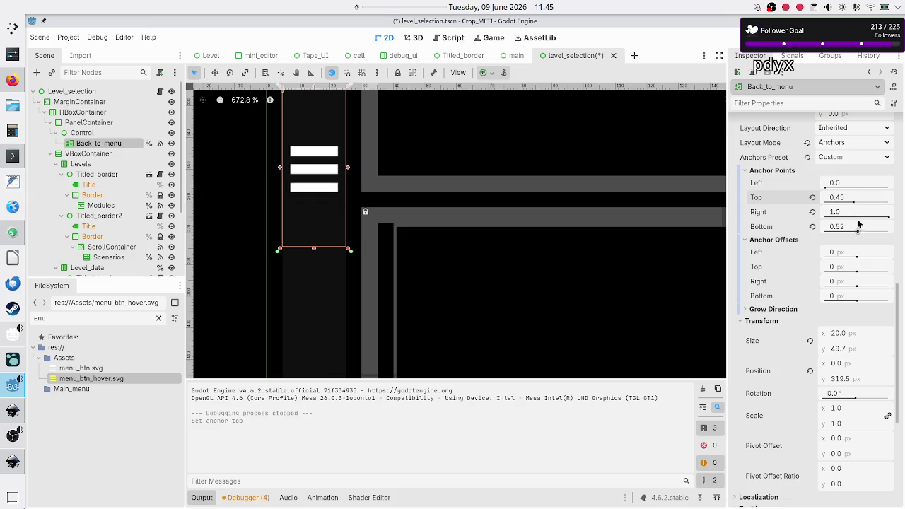
left_click(854, 230)
type("55")
key("Return")
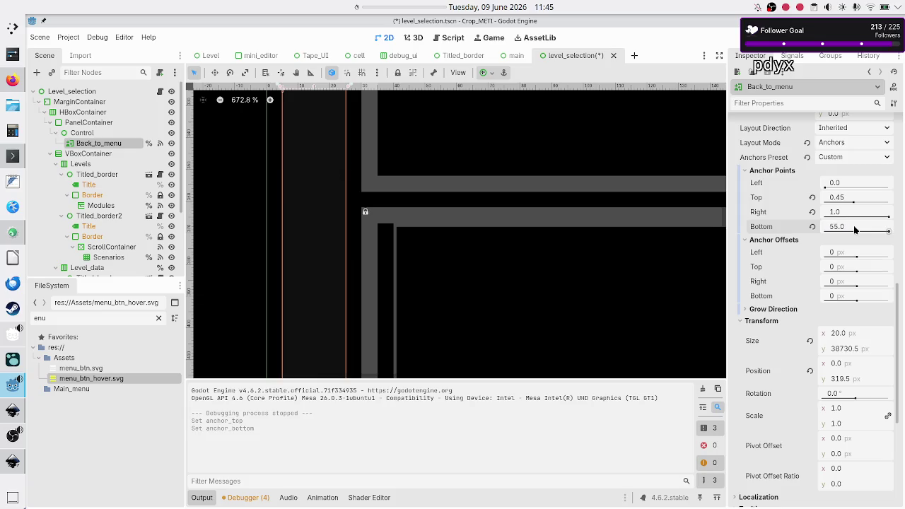
left_click(854, 230)
type("0.55")
key("Return")
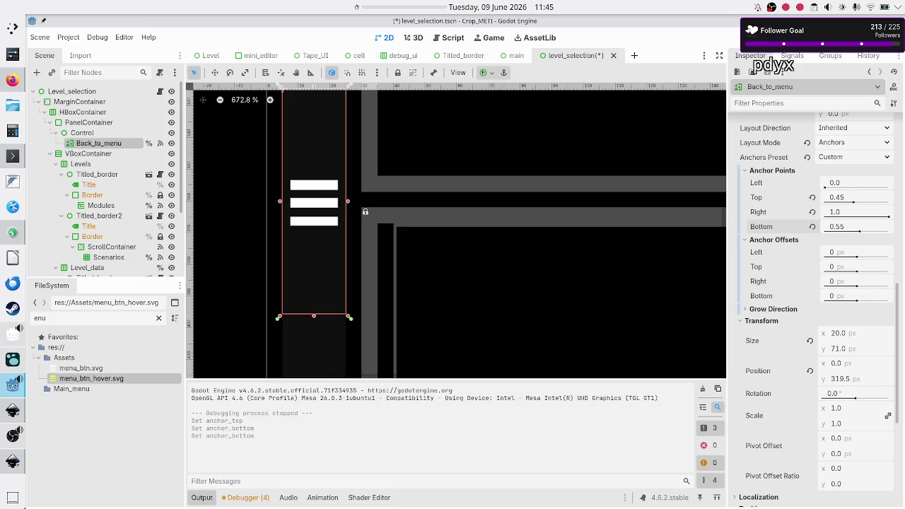
key("F6")
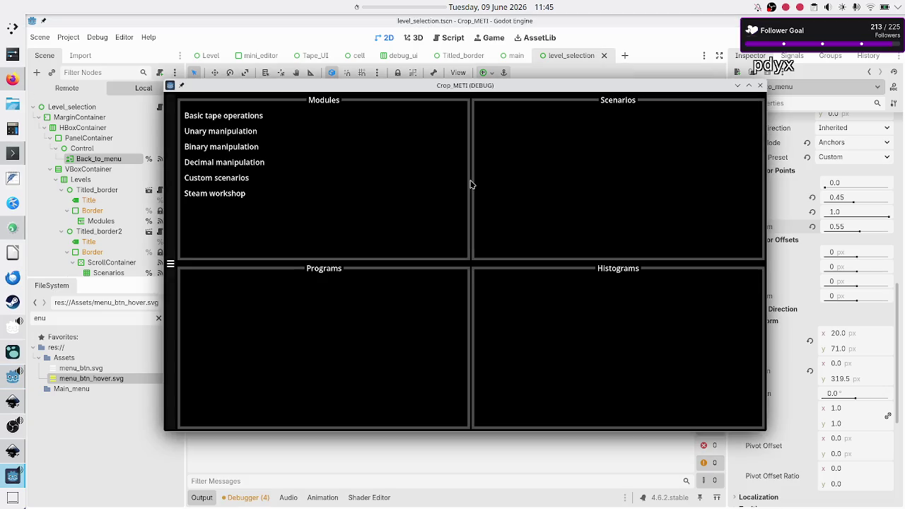
double_click(515, 88)
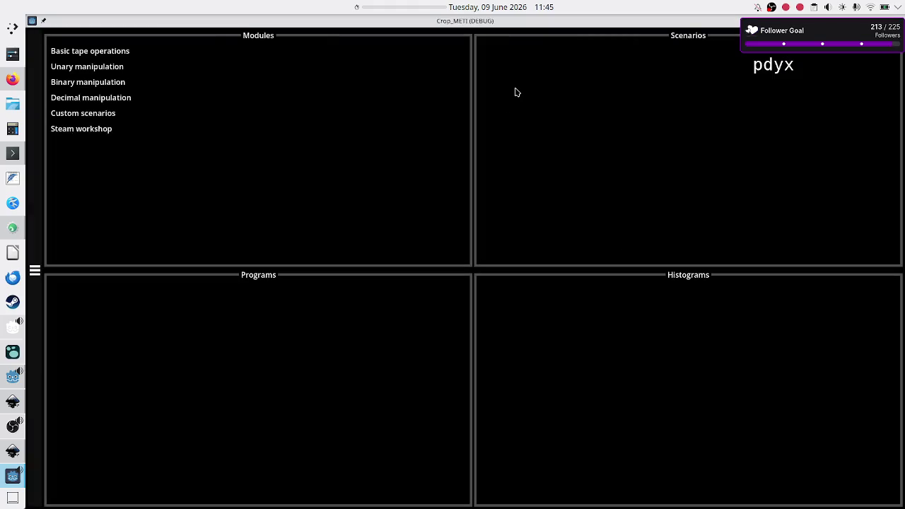
double_click(539, 24)
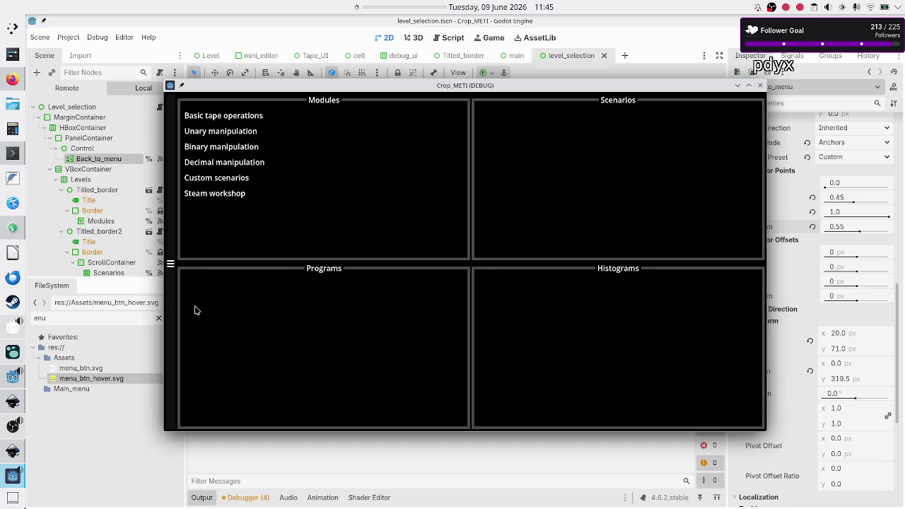
left_click(172, 266)
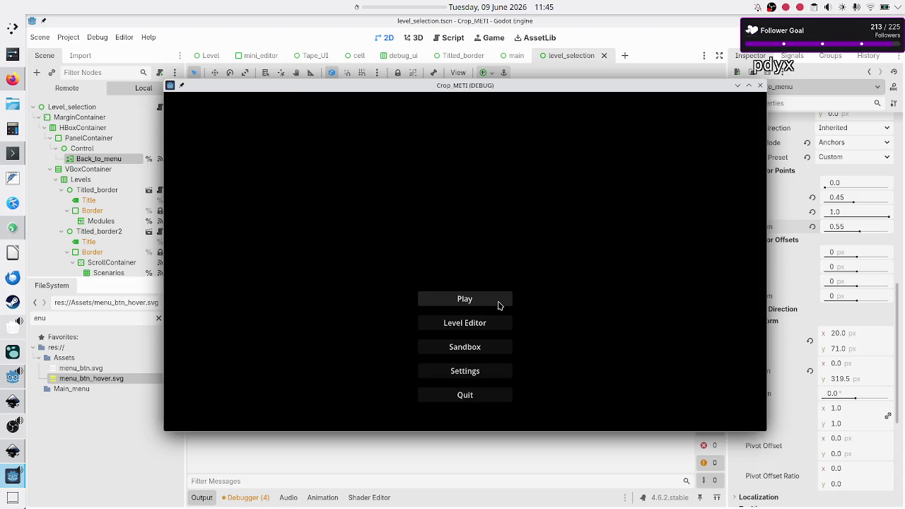
left_click(498, 306)
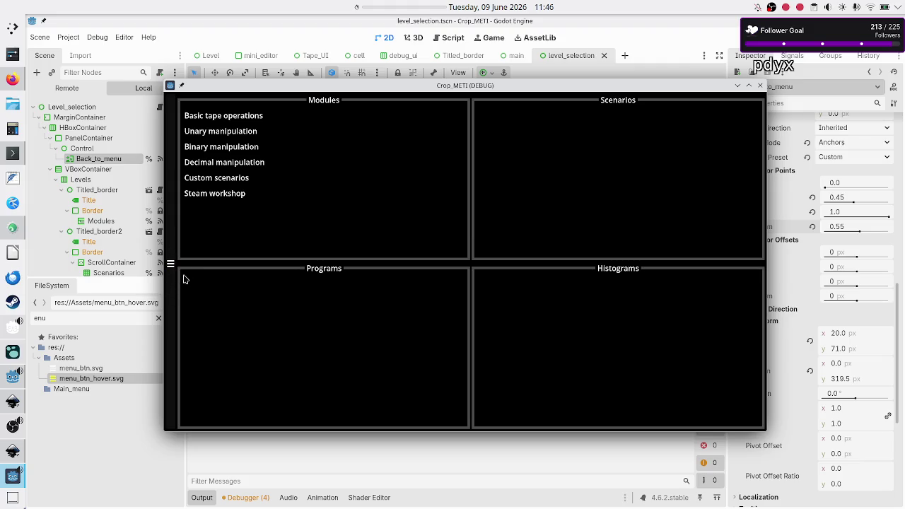
left_click(760, 85)
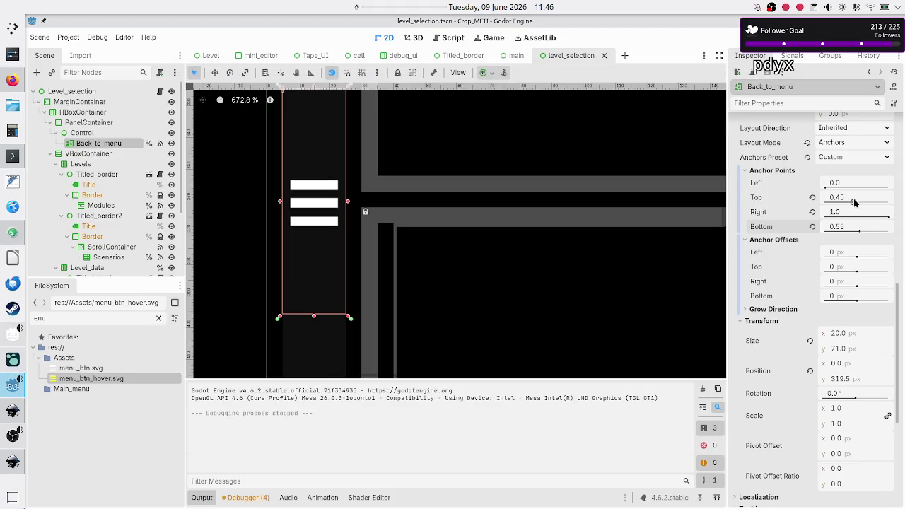
Step: Set the Back_to_menu anchors to top 0.4 and bottom 0.6, then save and relaunch
scroll(439, 198, "down", 8)
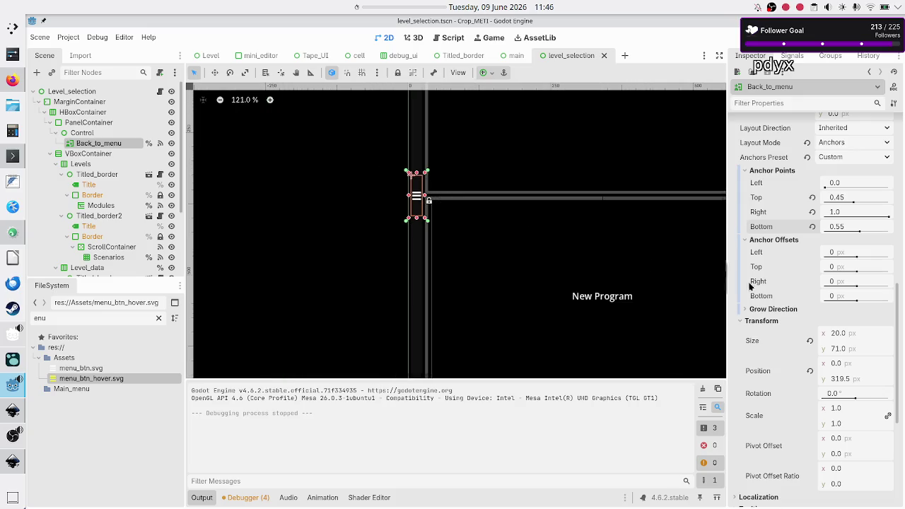
left_click(857, 199)
type("0.4")
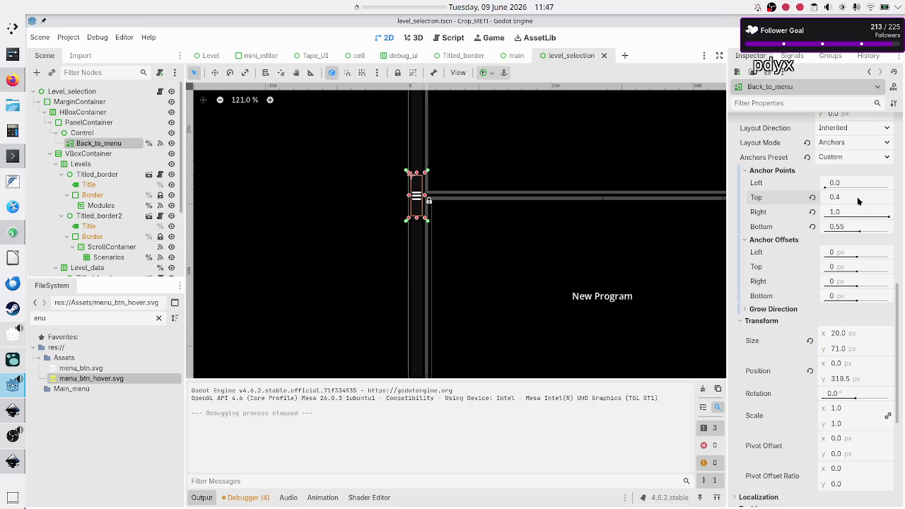
key("Return")
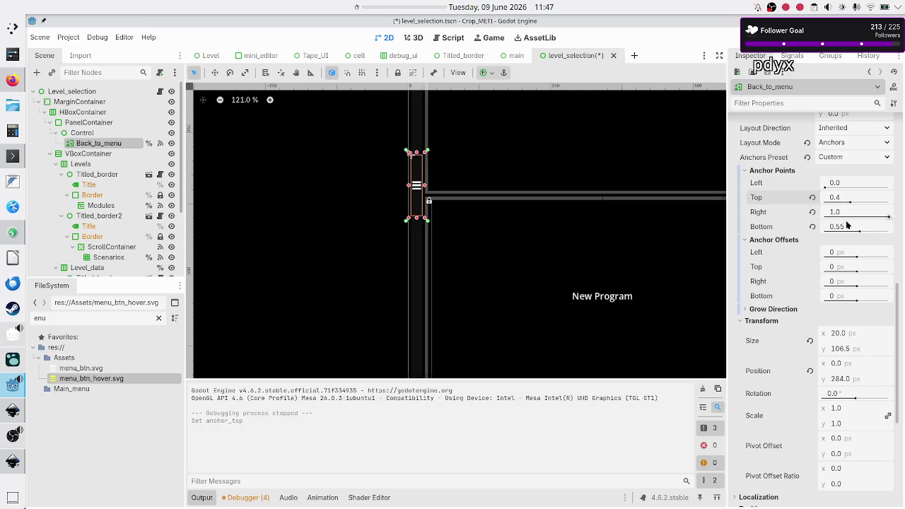
left_click(849, 225)
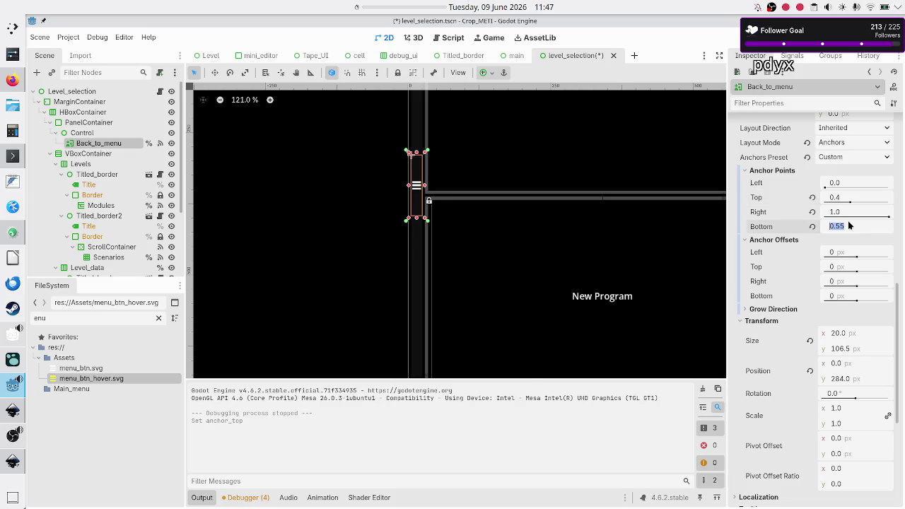
type("0.5")
key("Return")
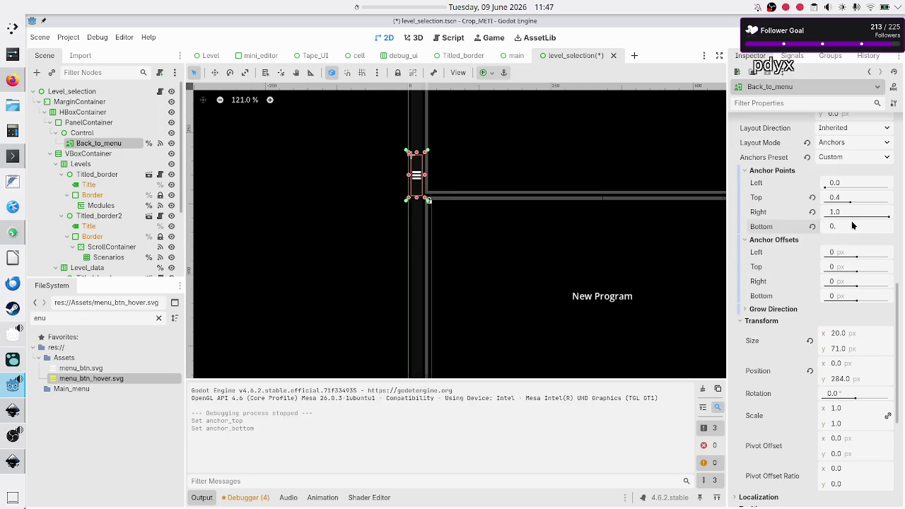
type("6")
key("Return")
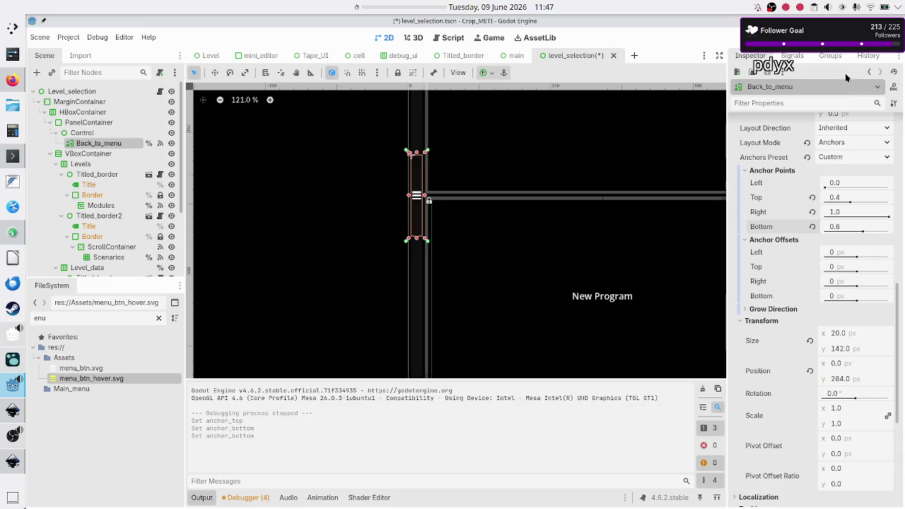
key("F6")
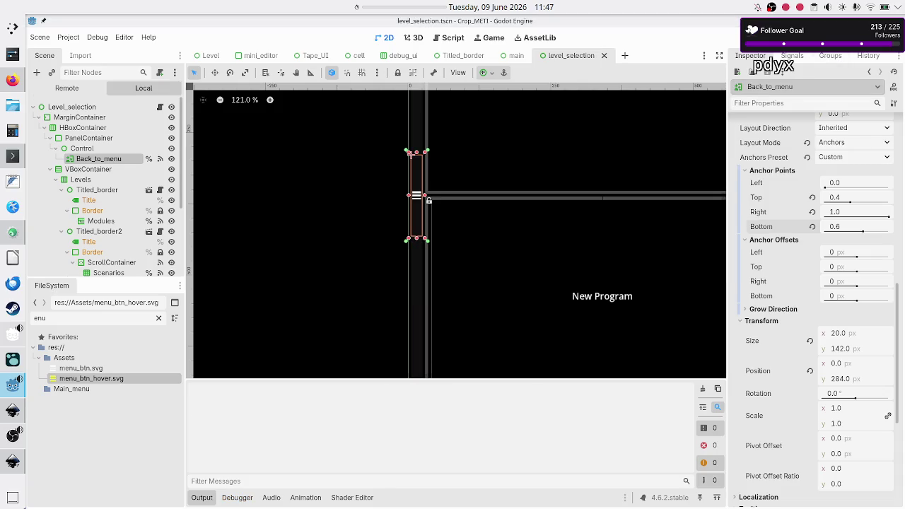
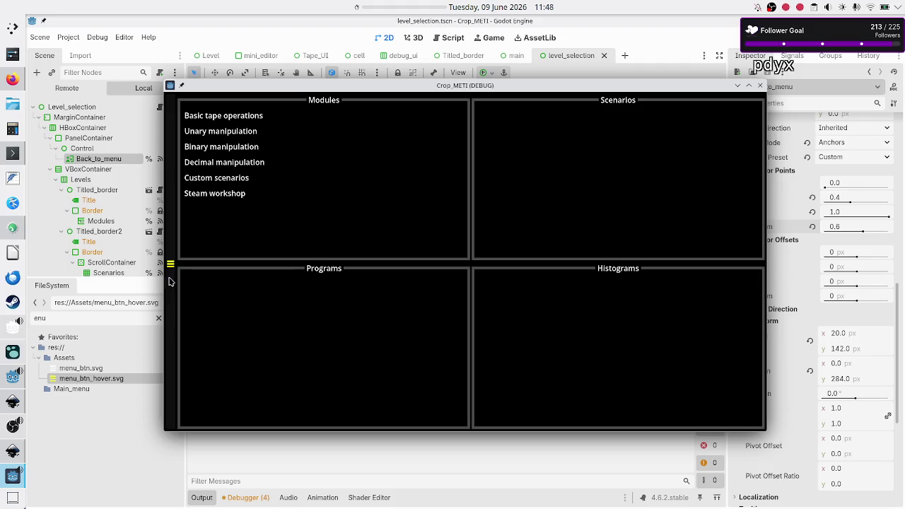
Step: Use the back icon to return from level selection to the main menu, then close the debug game window
left_click(170, 283)
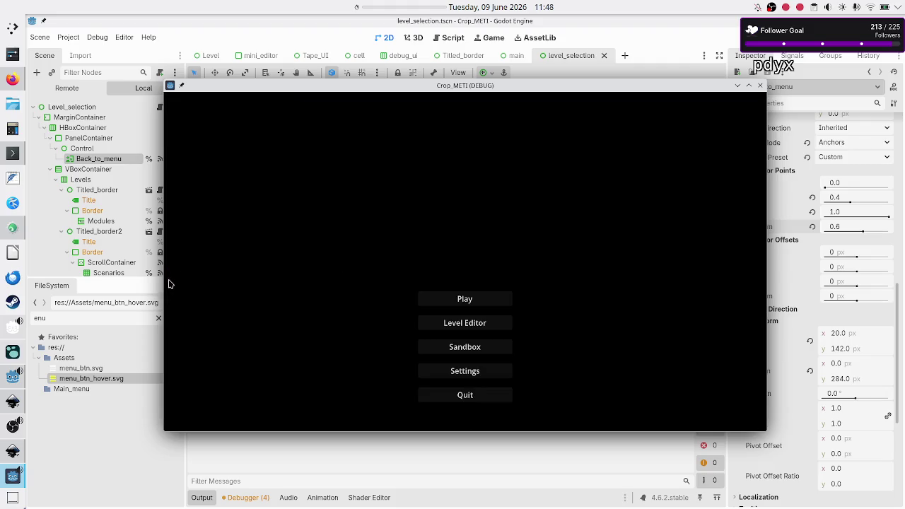
left_click(760, 86)
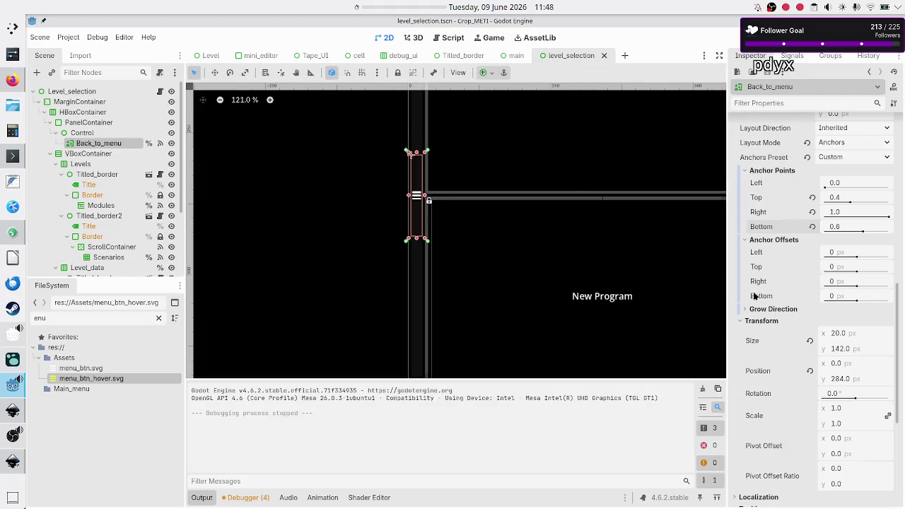
scroll(754, 277, "up", 10)
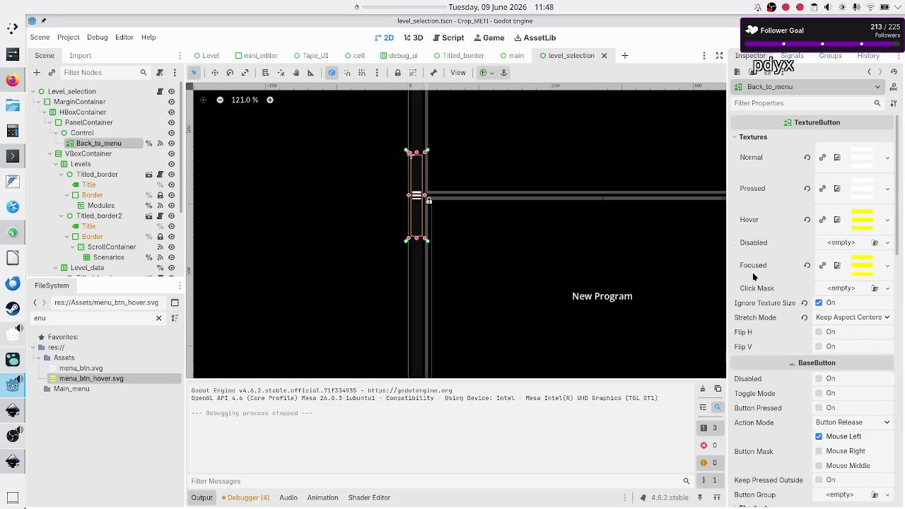
scroll(754, 277, "down", 10)
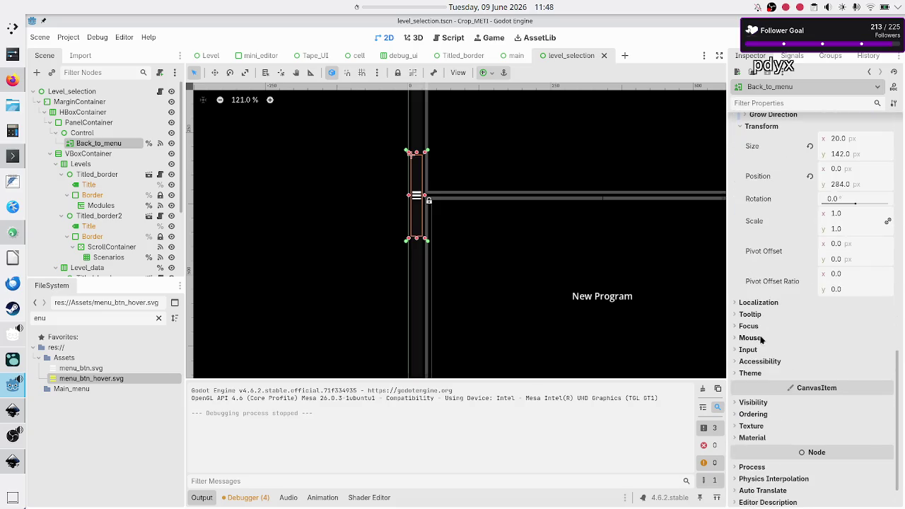
left_click(751, 373)
left_click(751, 374)
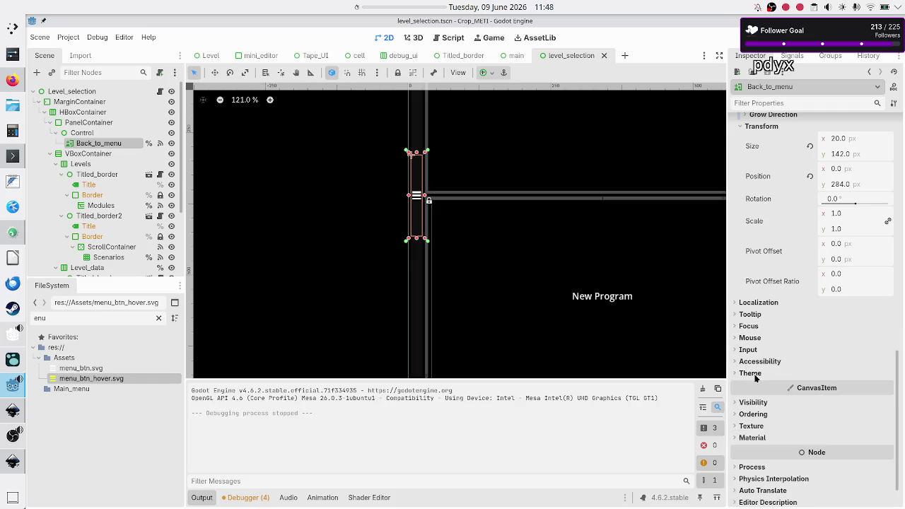
scroll(755, 329, "up", 10)
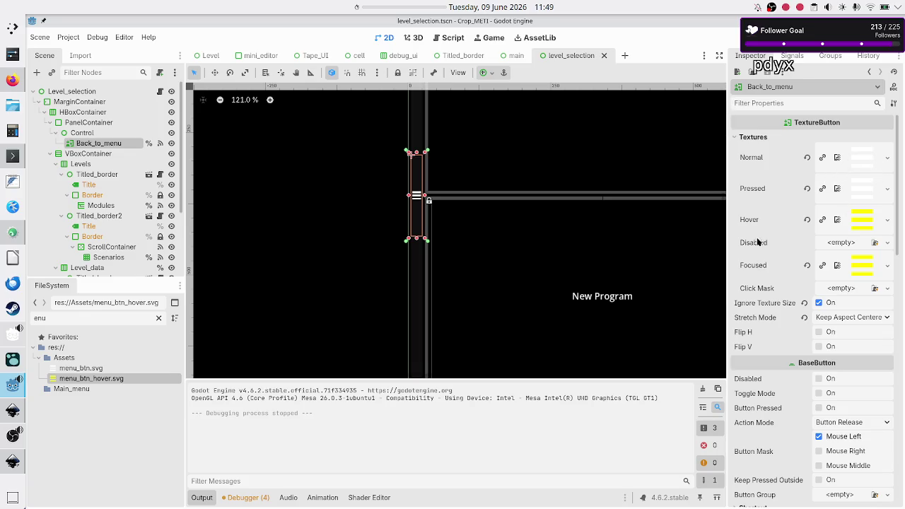
mouse_move(762, 155)
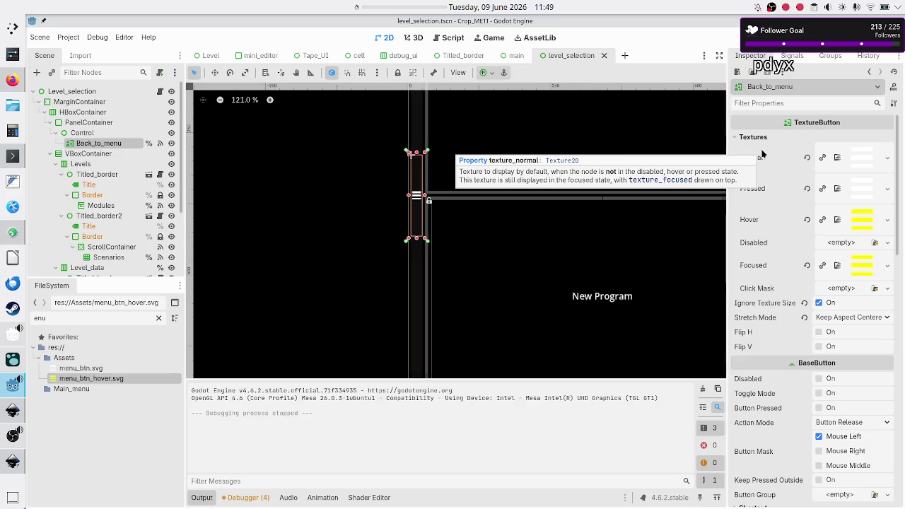
scroll(761, 265, "down", 10)
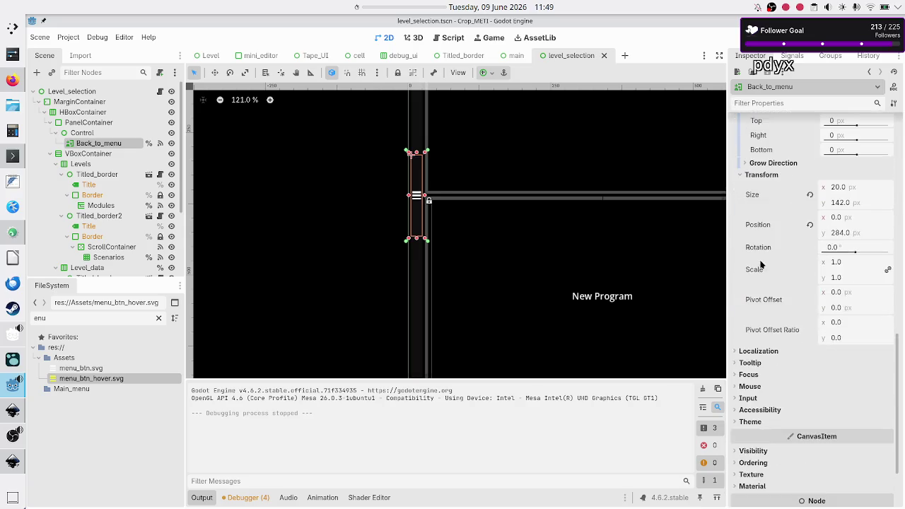
scroll(761, 265, "down", 3)
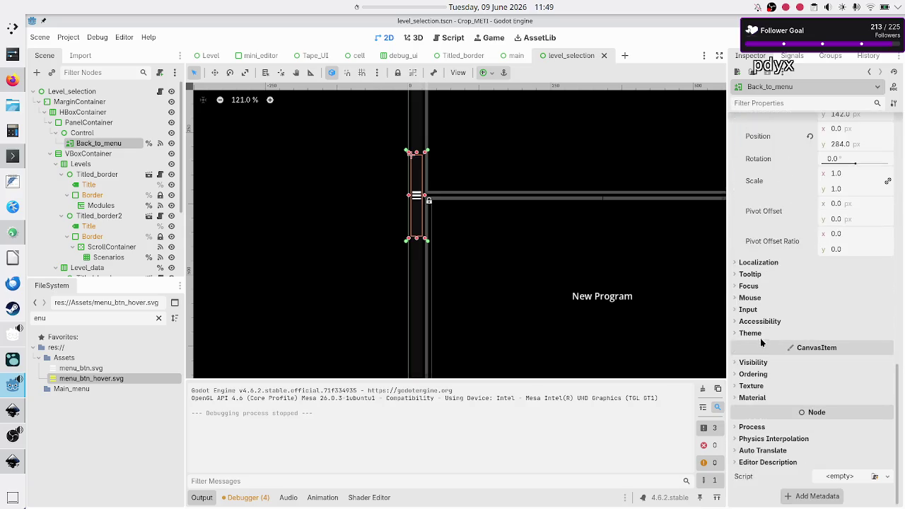
scroll(761, 336, "up", 5)
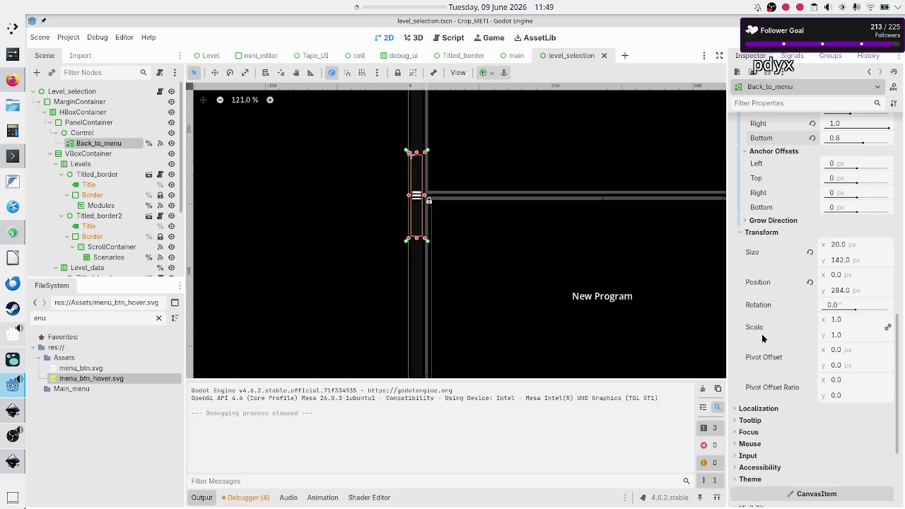
scroll(761, 334, "up", 7)
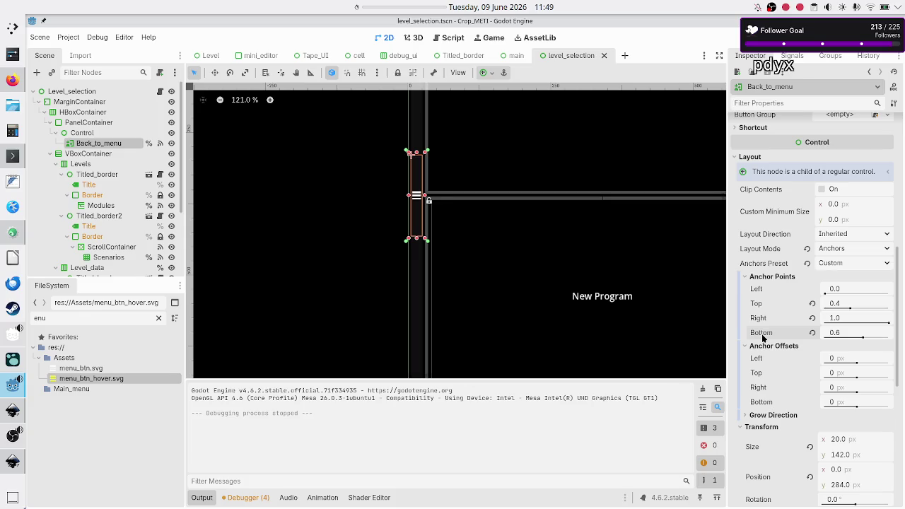
scroll(762, 334, "down", 12)
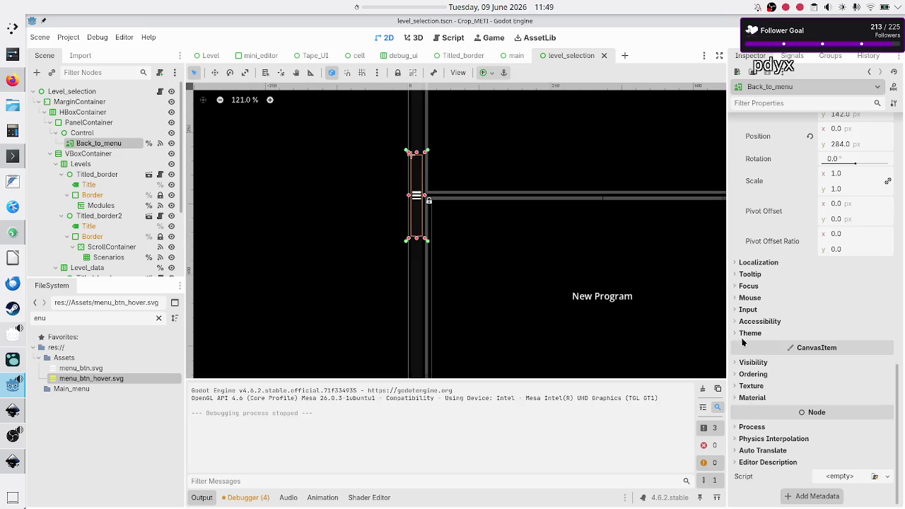
left_click(751, 336)
scroll(751, 338, "down", 1)
scroll(750, 338, "up", 20)
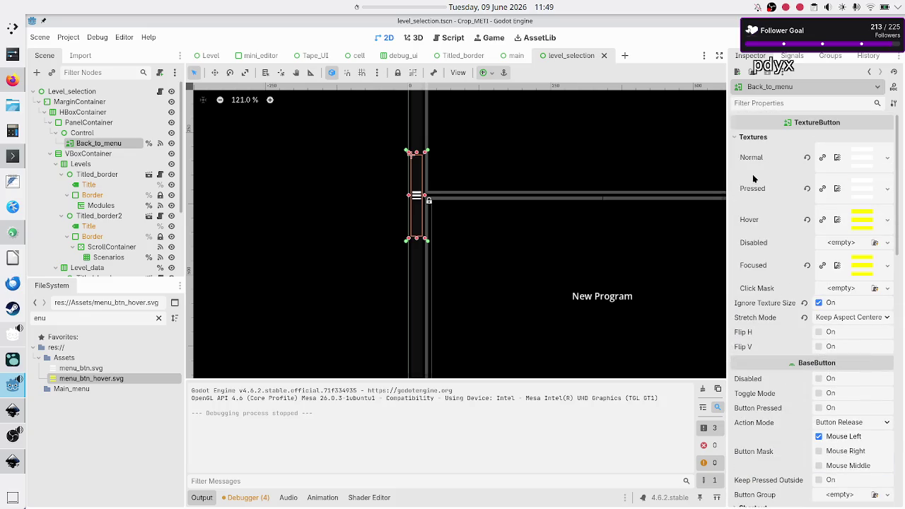
mouse_move(753, 180)
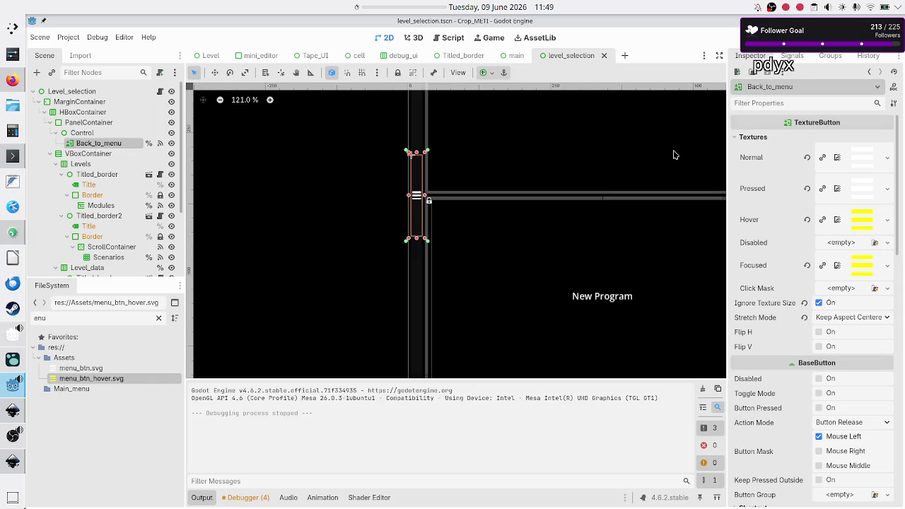
key("F6")
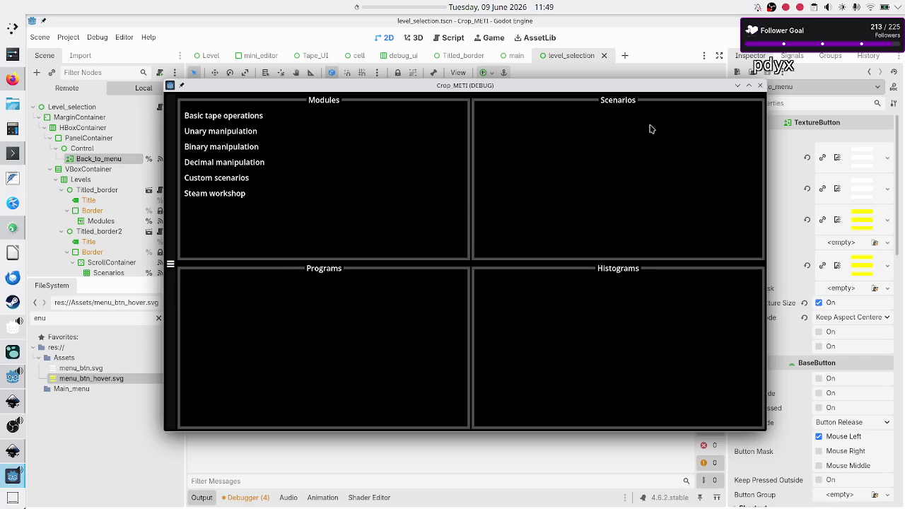
left_click(760, 85)
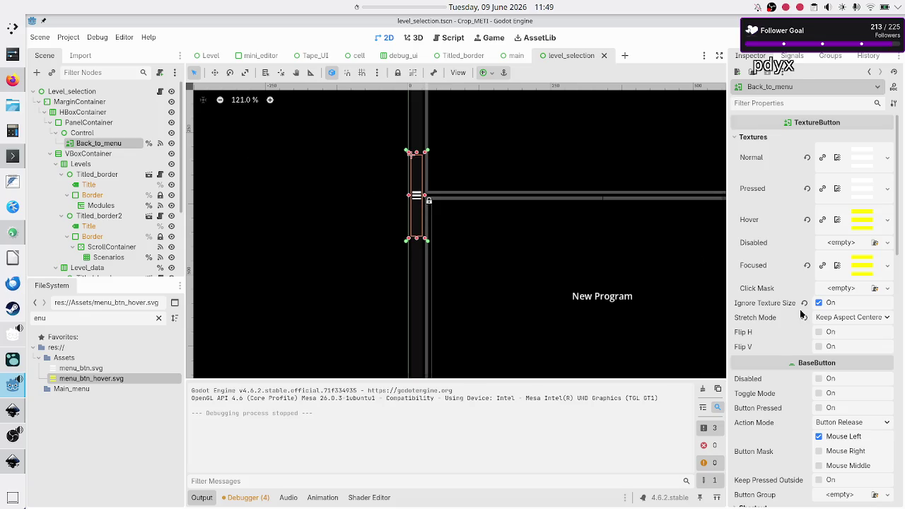
scroll(800, 309, "down", 10)
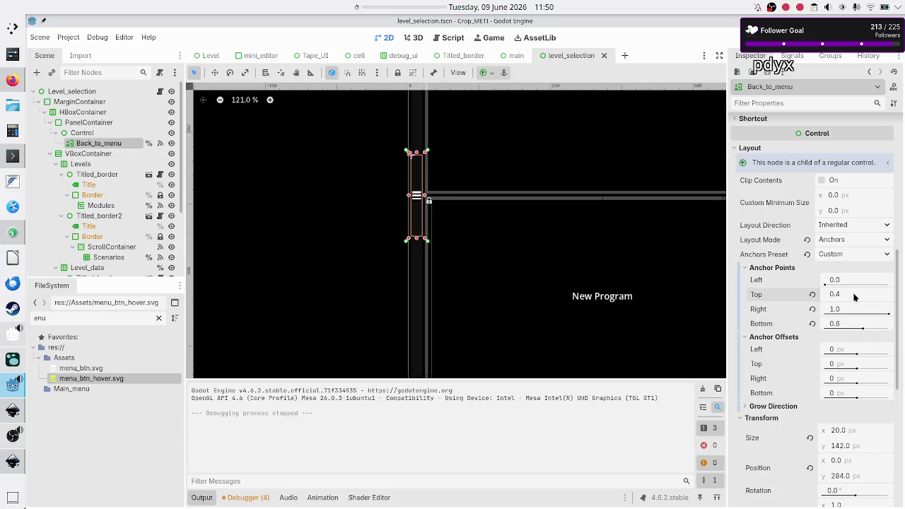
Step: Try Back_to_menu anchor values: Top 0.45 then 0.48, Bottom 0.55 then 0.52
left_click_drag(854, 297, 858, 298)
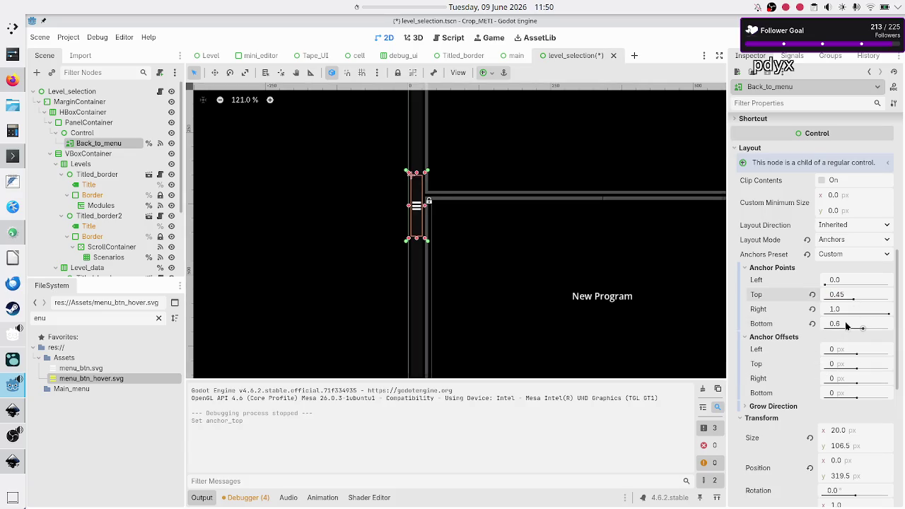
left_click(847, 325)
type("0.55")
key("Return")
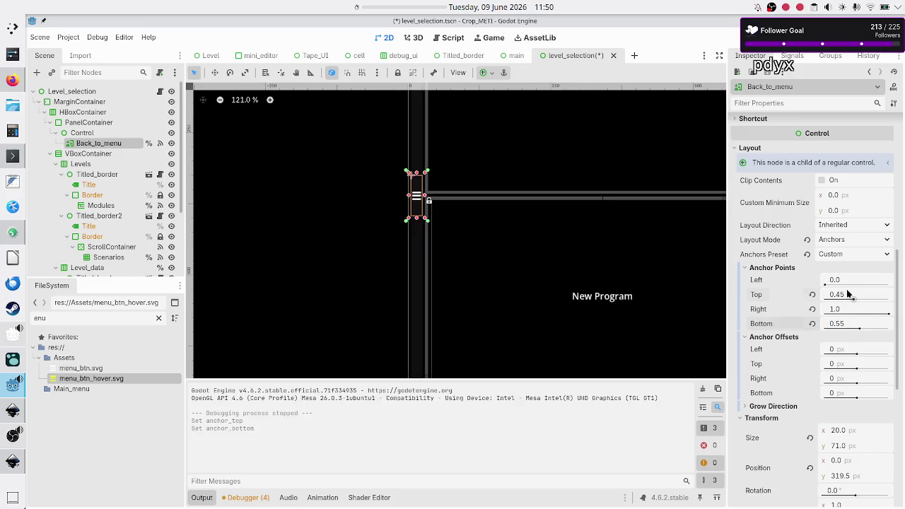
left_click(848, 293)
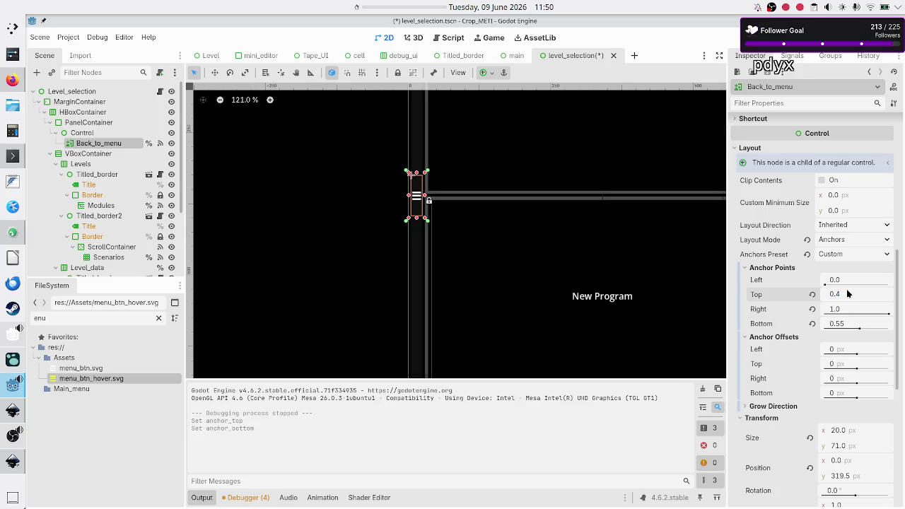
type("8")
key("Return")
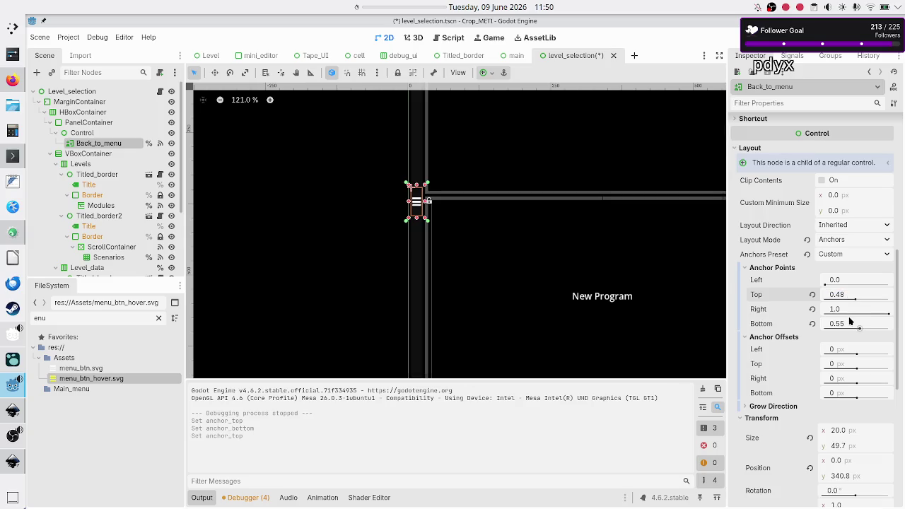
left_click(850, 322)
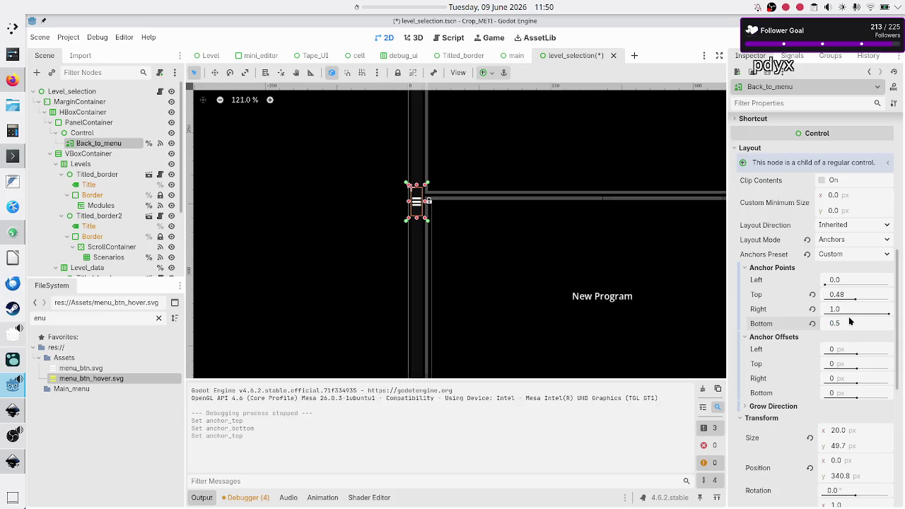
type("2")
key("Return")
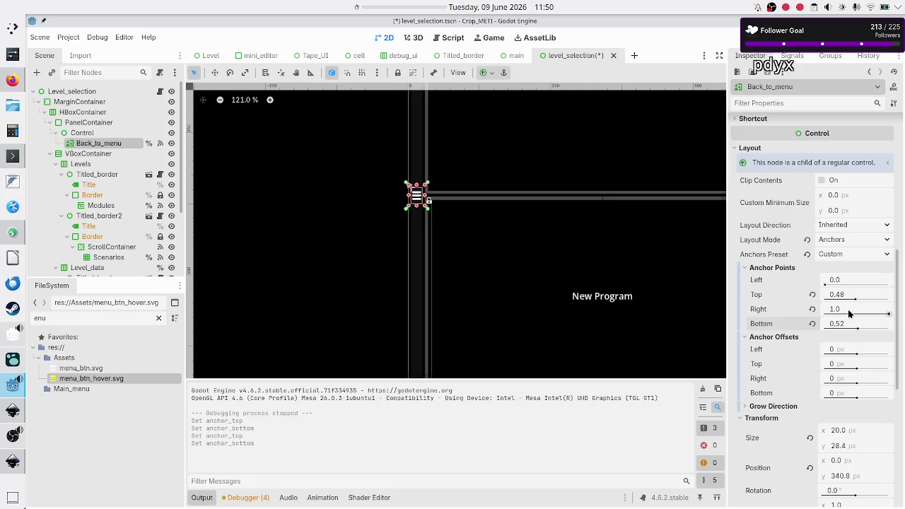
Step: Set the anchors to Top 0.47 and Bottom 0.53, then save and run the scene
left_click(850, 294)
type("0.47")
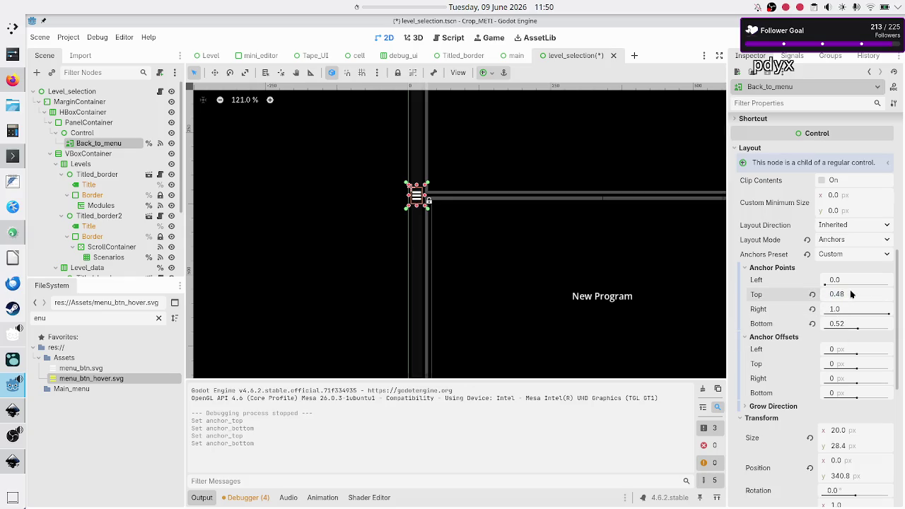
key("Return")
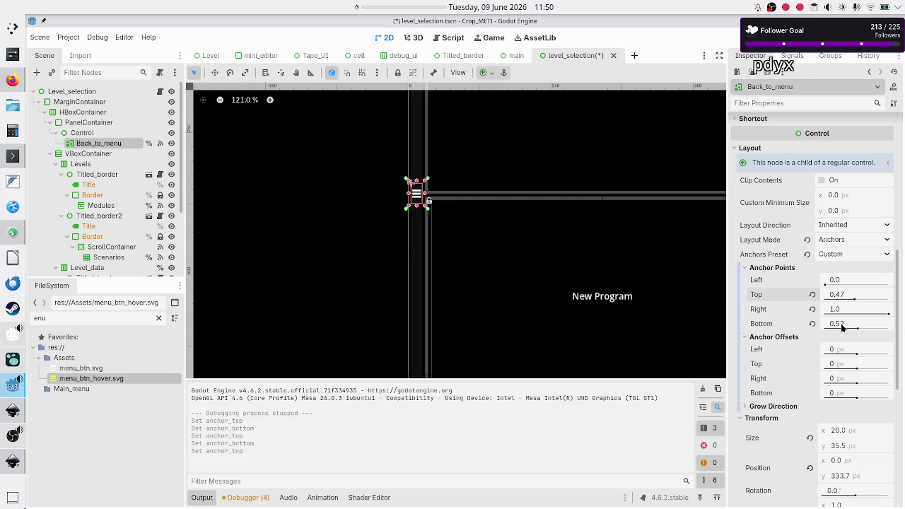
left_click(840, 324)
type("0.5")
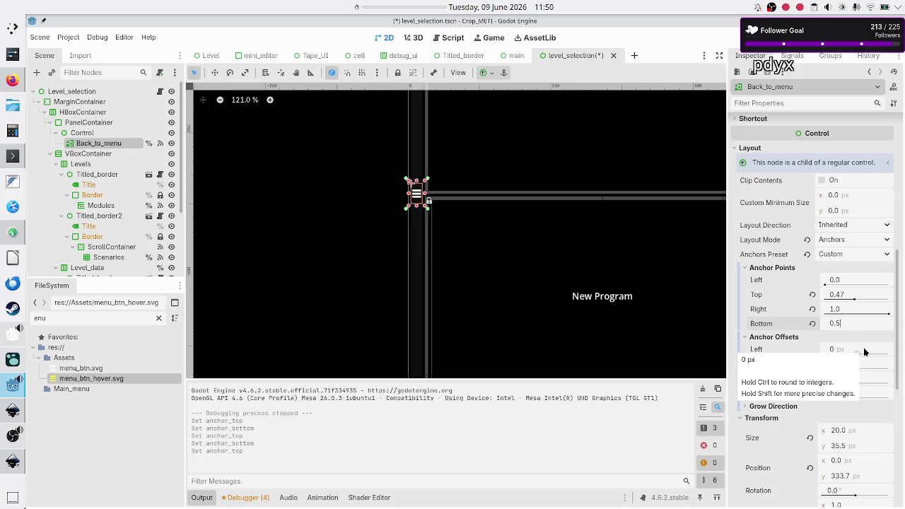
key("Return")
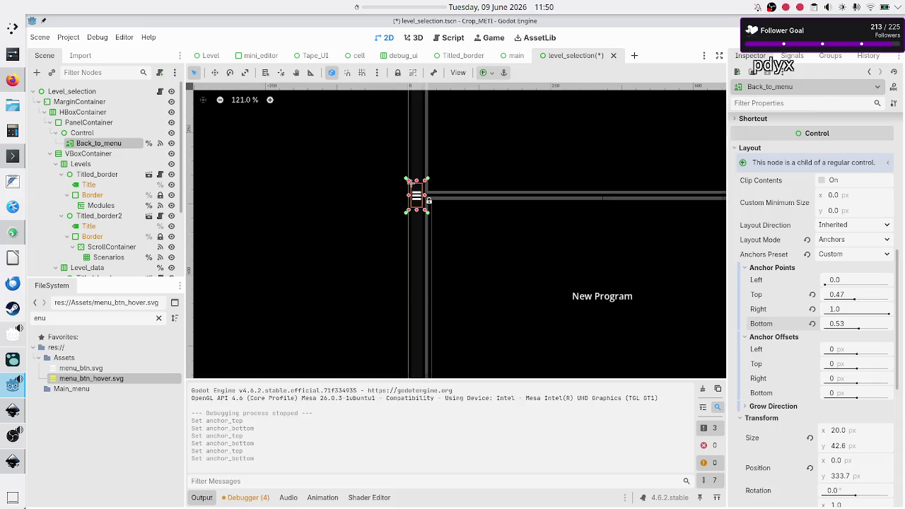
key("F6")
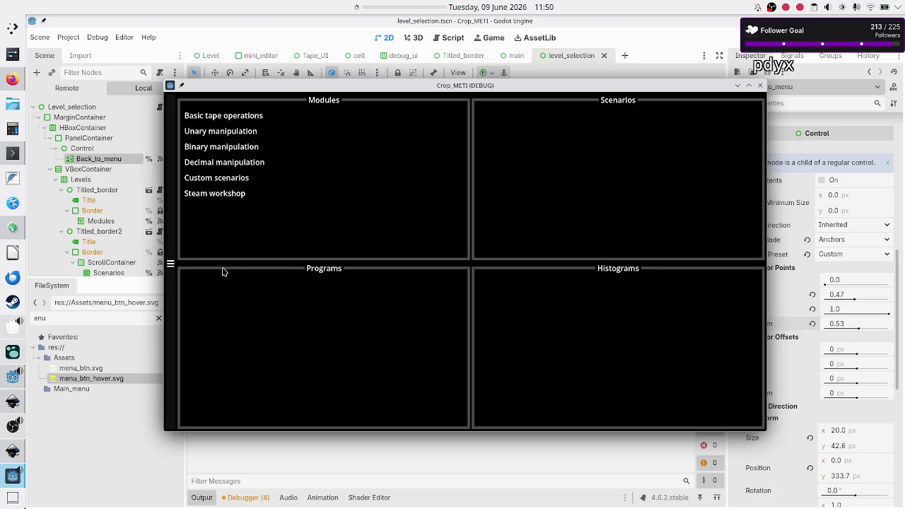
Step: Maximize the game, go back to its main menu, close it, deselect Back_to_menu, and switch to Discord
double_click(391, 88)
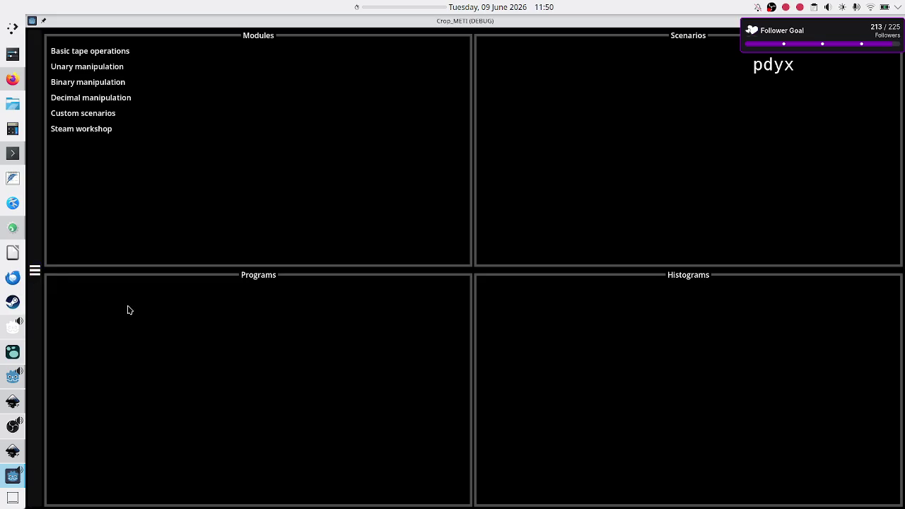
left_click(36, 272)
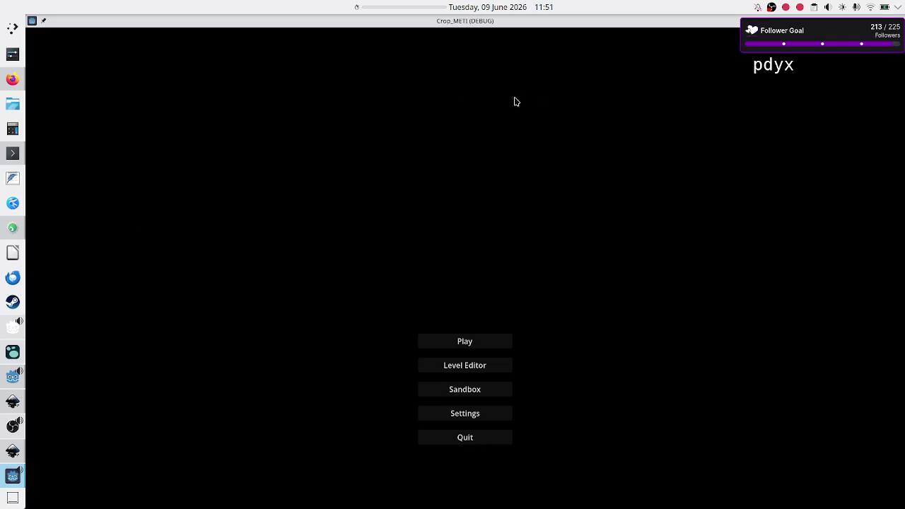
left_click(896, 21)
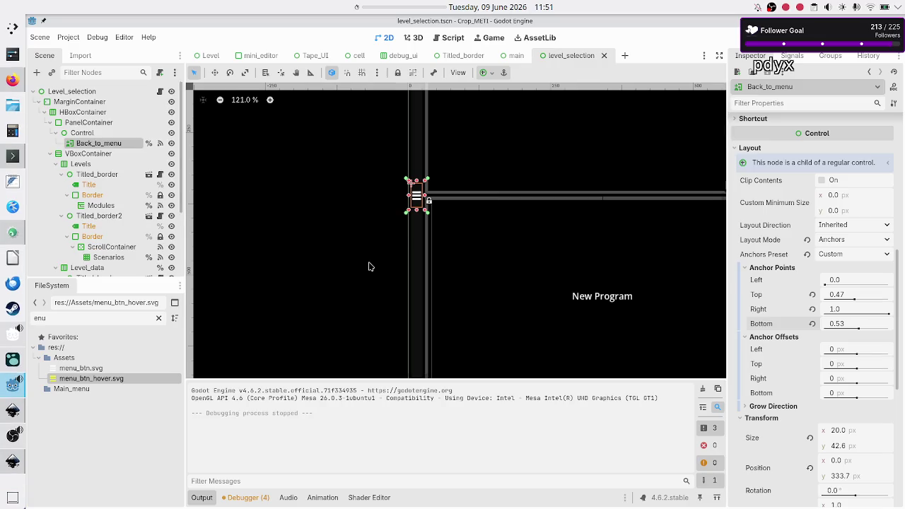
left_click(370, 227)
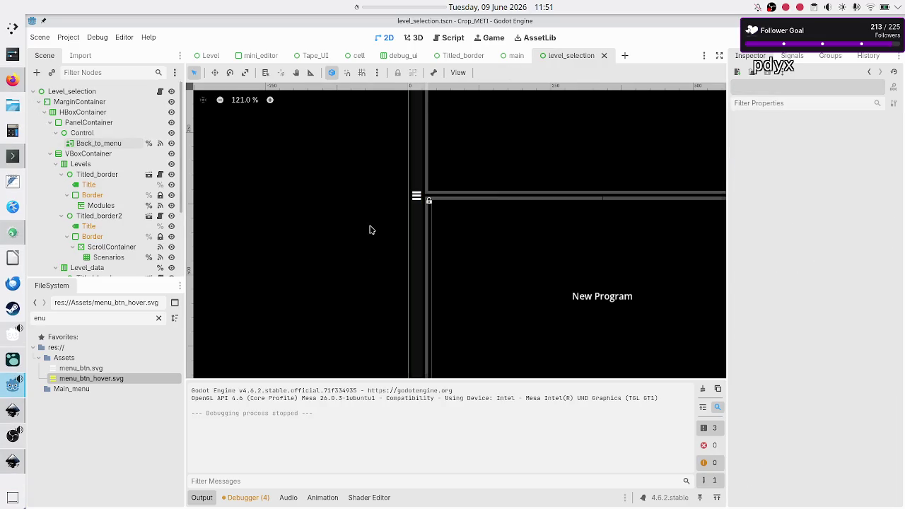
left_click(13, 80)
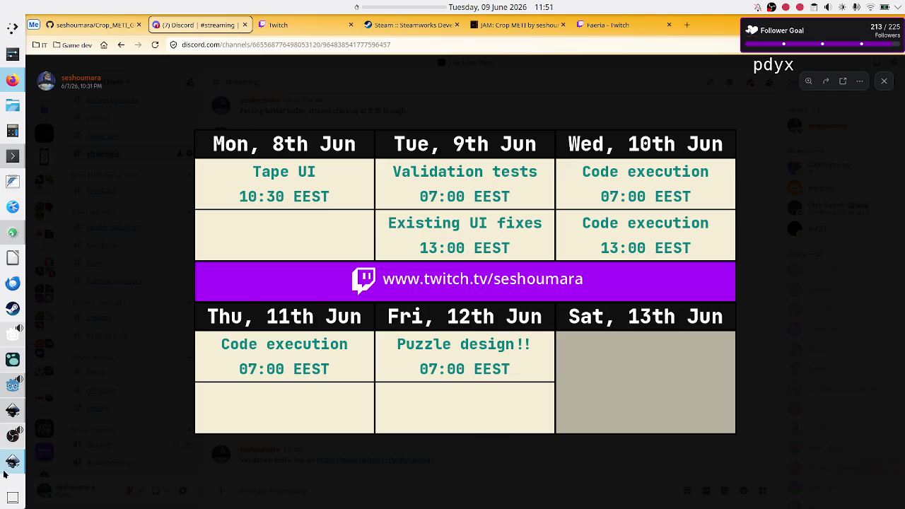
Step: Bring the Godot editor back to the front after viewing the schedule image
left_click(12, 385)
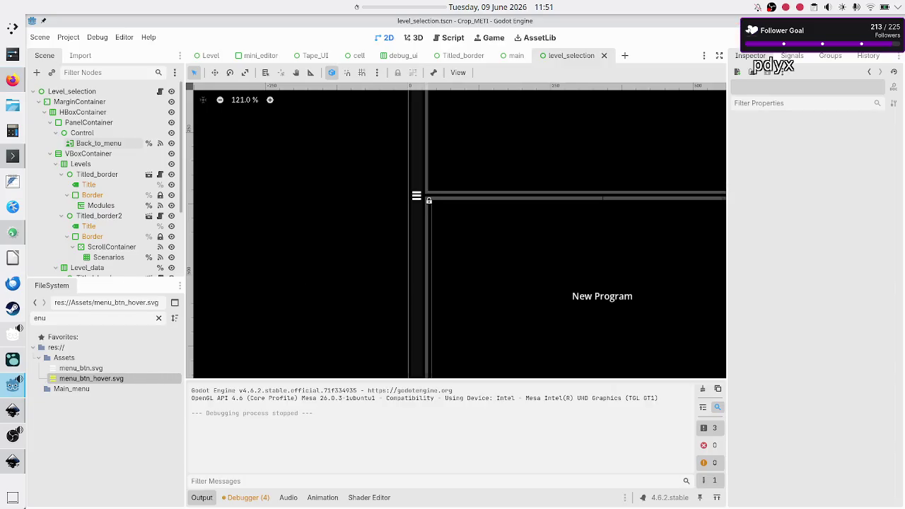
Step: Run the game and reach its level-selection screen through the main menu
key("F6")
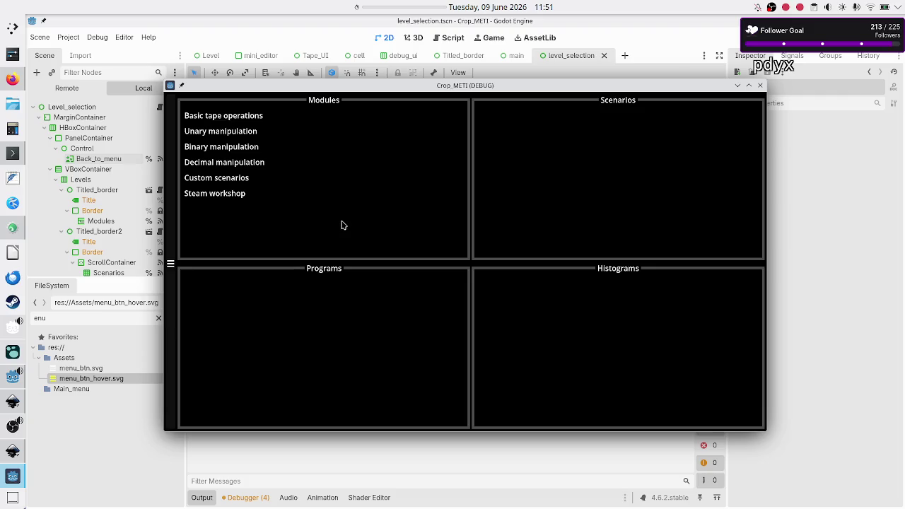
left_click(172, 268)
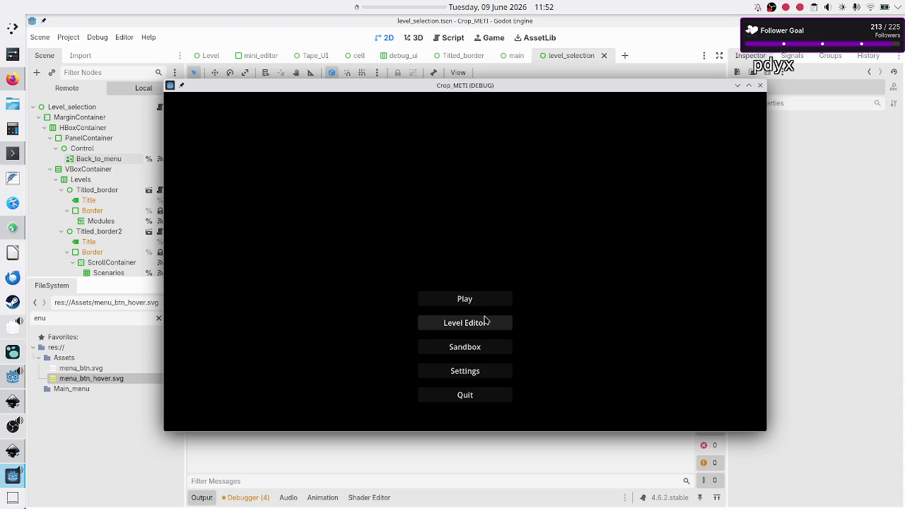
left_click(490, 299)
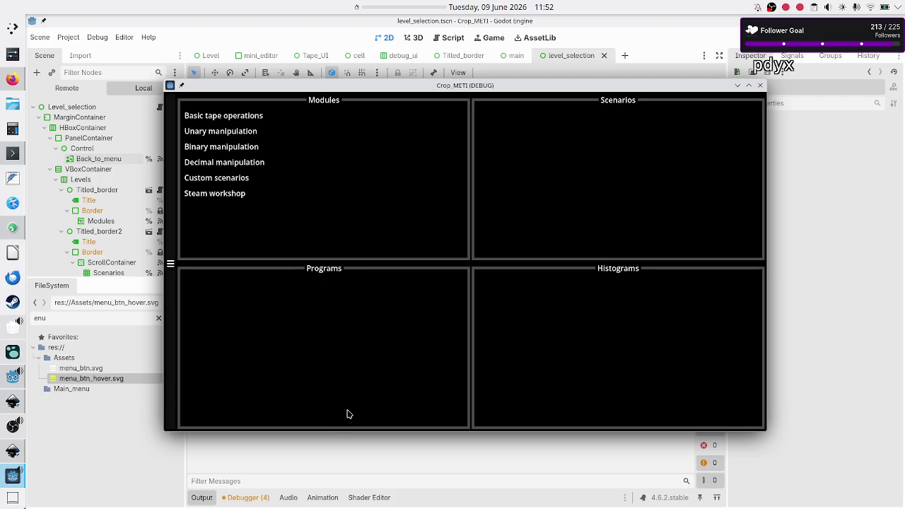
Step: Shrink the game window's height and width, scroll the Modules list, then close the game
left_click_drag(335, 430, 362, 306)
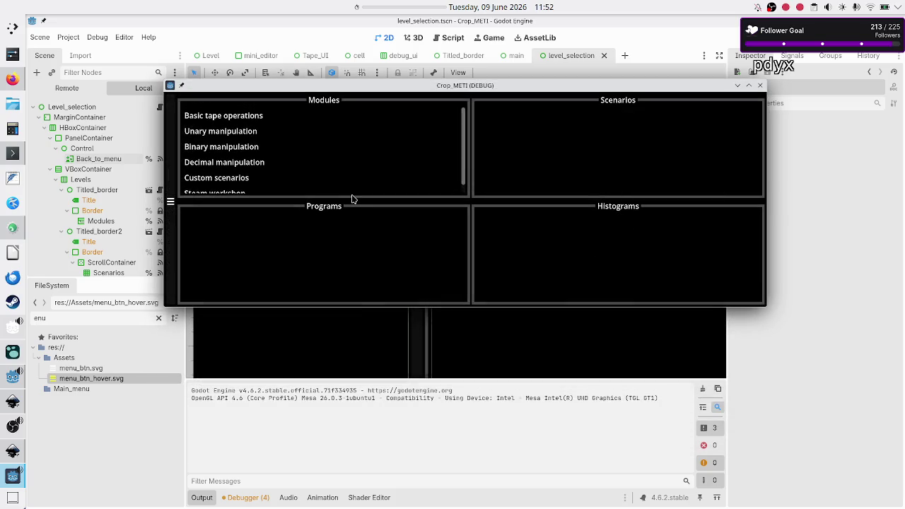
scroll(349, 160, "down", 1)
scroll(349, 159, "up", 1)
left_click_drag(767, 206, 374, 226)
scroll(263, 160, "down", 1)
scroll(262, 160, "up", 1)
scroll(260, 160, "down", 1)
scroll(268, 155, "up", 1)
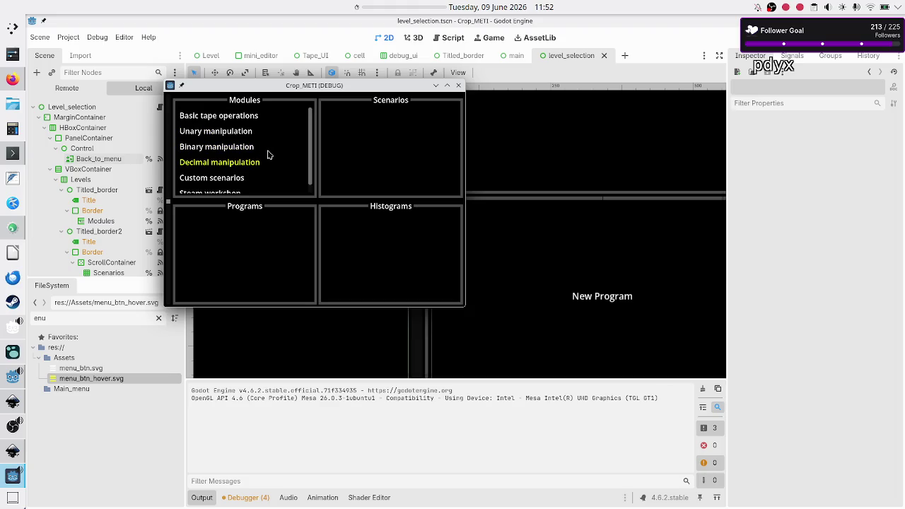
left_click(459, 86)
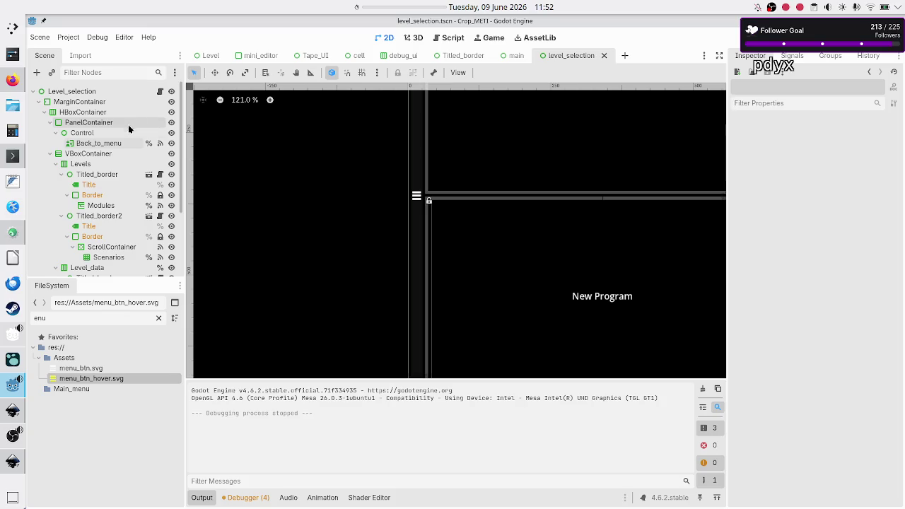
Step: Append 'that the player will create' to Custom scenarios on line 18 of level_data.gd, then rerun to level selection
left_click(454, 41)
left_click(236, 168)
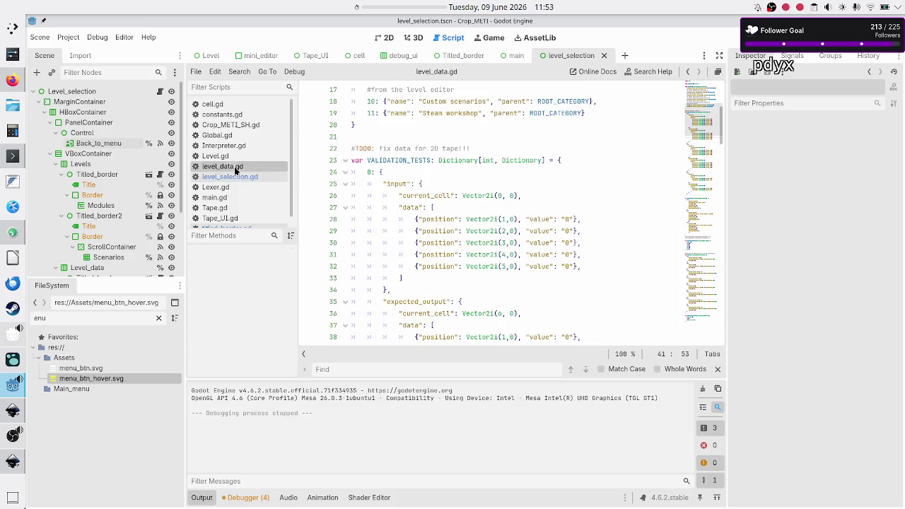
scroll(518, 195, "up", 5)
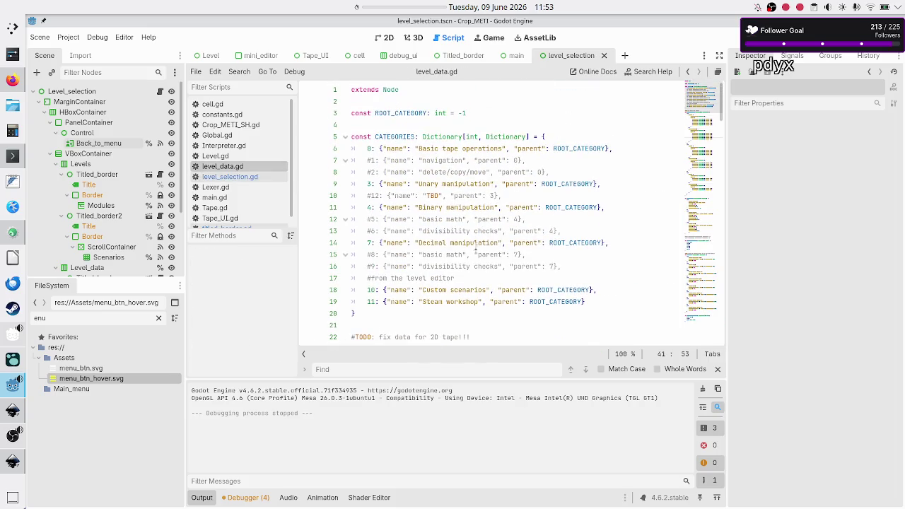
left_click(486, 289)
type("that the player")
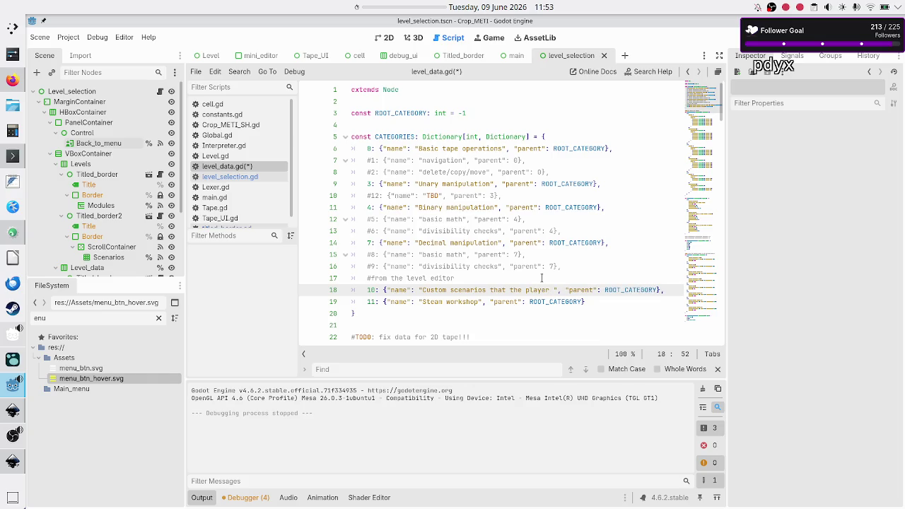
type(" will cre")
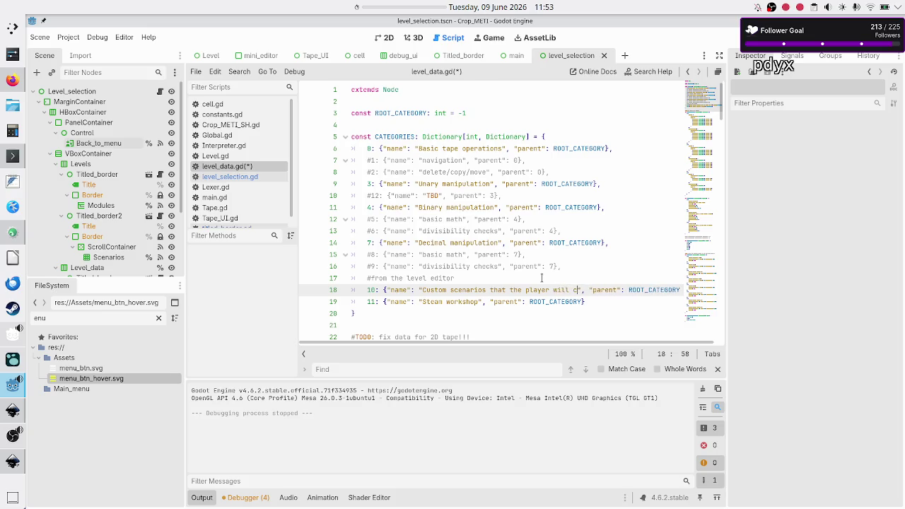
type("ate")
key("F5")
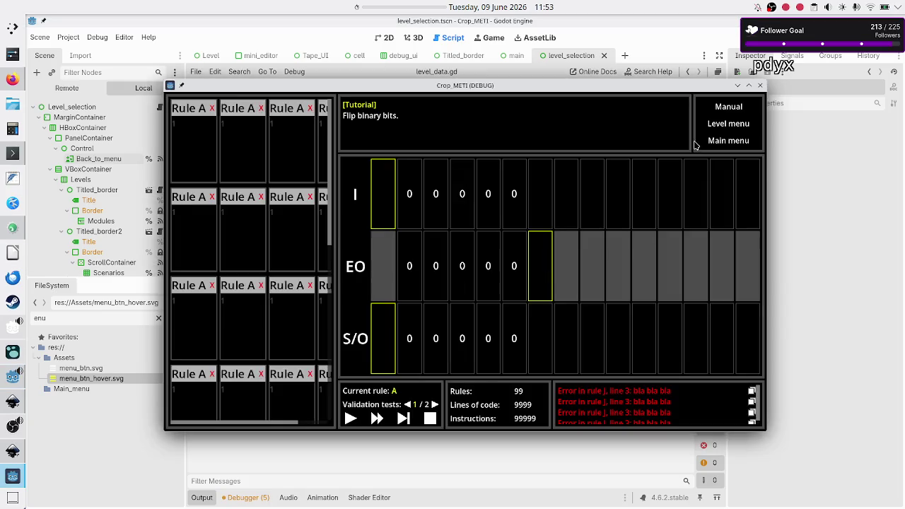
left_click(717, 122)
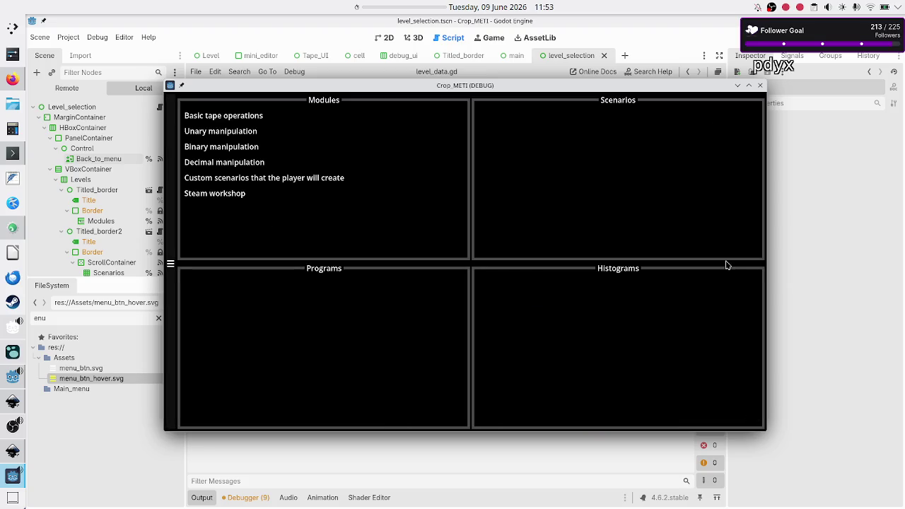
Step: Narrow then widen the game window around the long Custom scenarios entry, close the game, and return to 2D view
left_click_drag(767, 264, 507, 274)
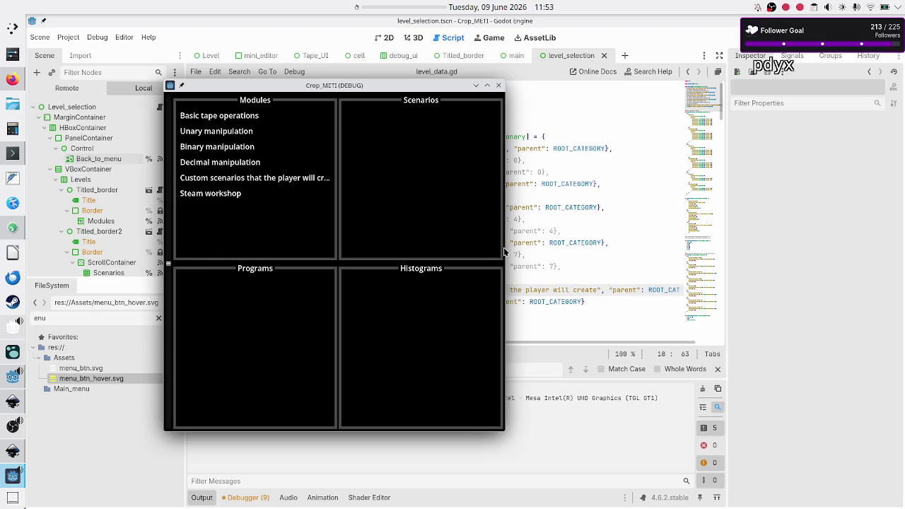
mouse_move(504, 249)
left_mouse_down()
mouse_move(463, 244)
mouse_move(523, 237)
left_mouse_up()
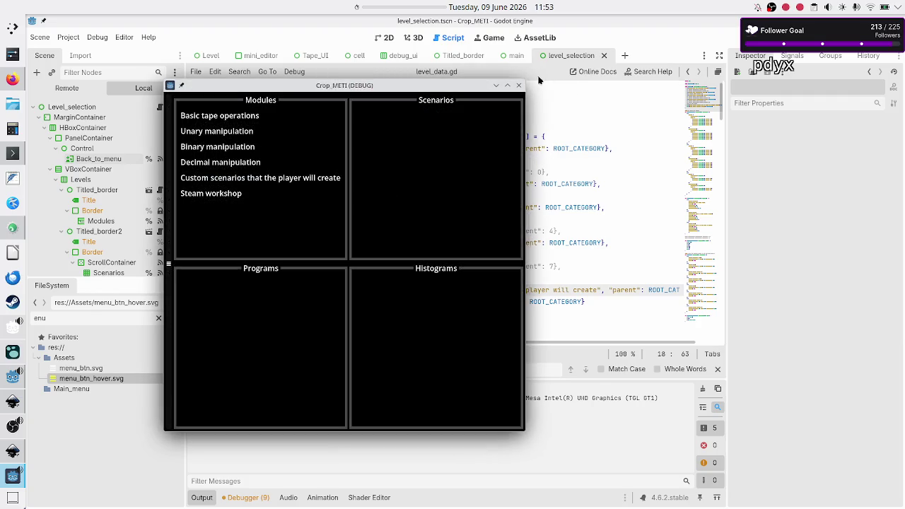
left_click(518, 85)
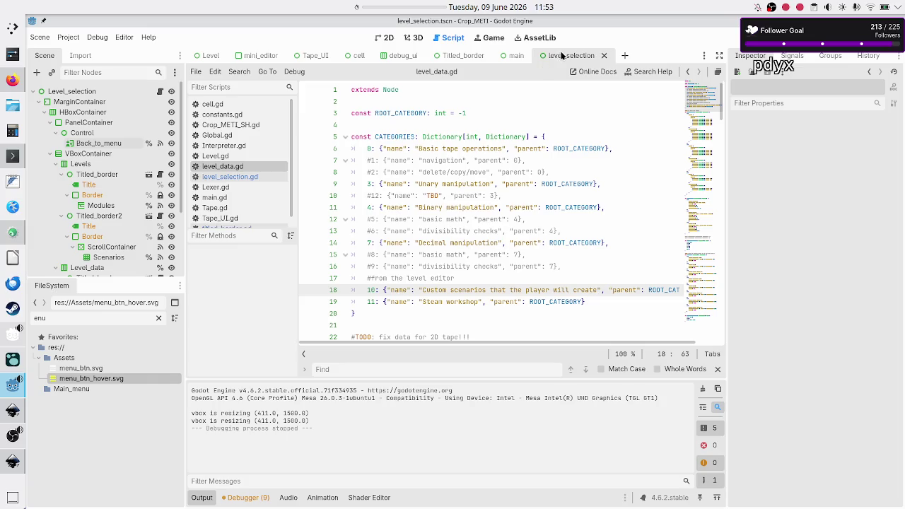
left_click(387, 37)
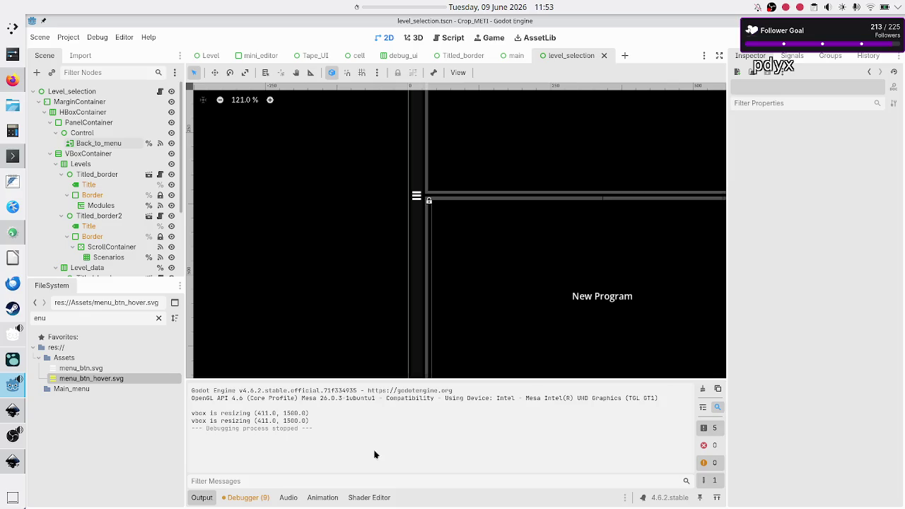
Step: Hide the Output panel, select Levels then the Modules tree to inspect its scroll properties, then open level_selection.gd
left_click(202, 498)
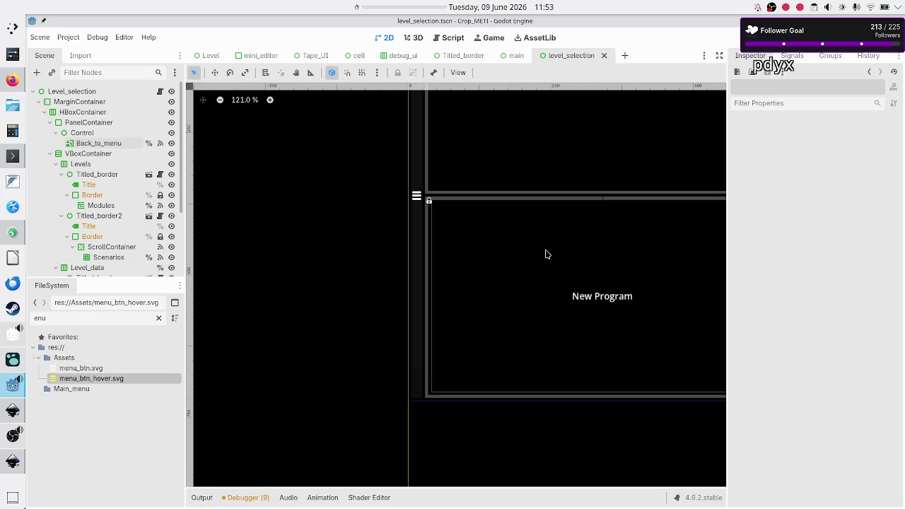
scroll(547, 254, "up", 5)
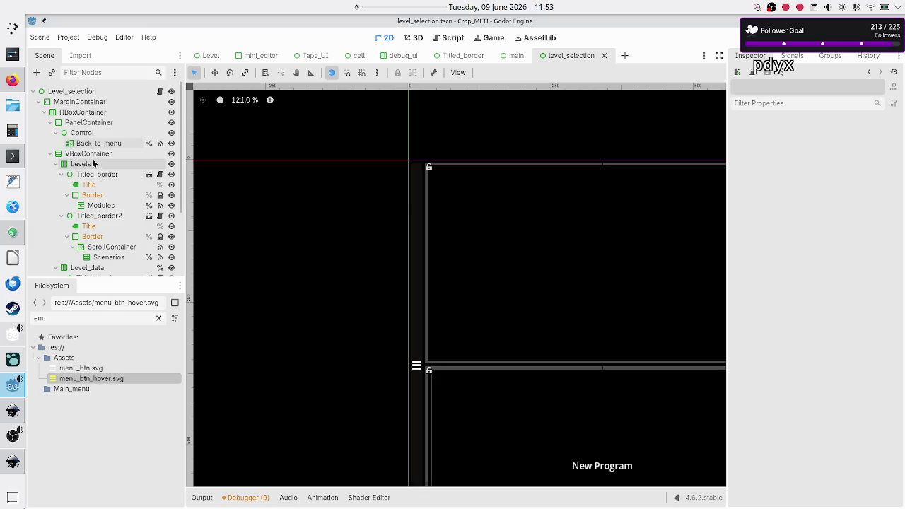
left_click(93, 164)
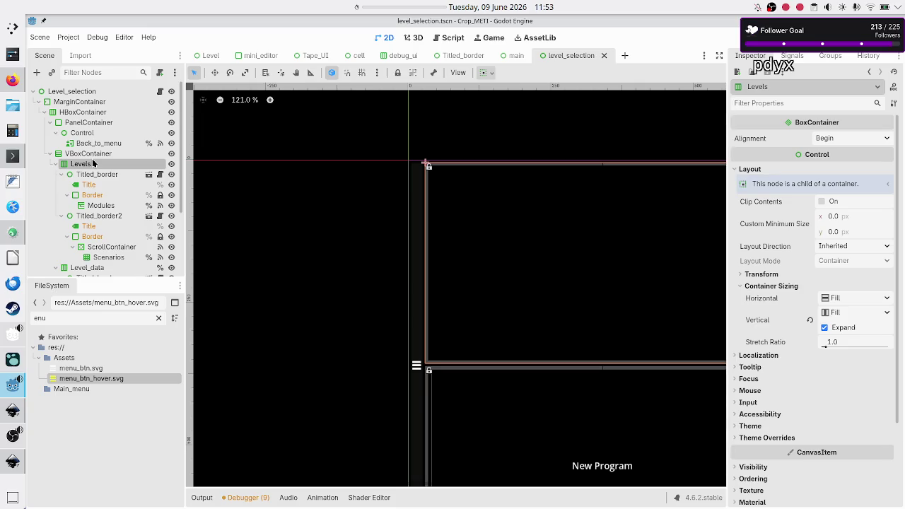
left_click(106, 205)
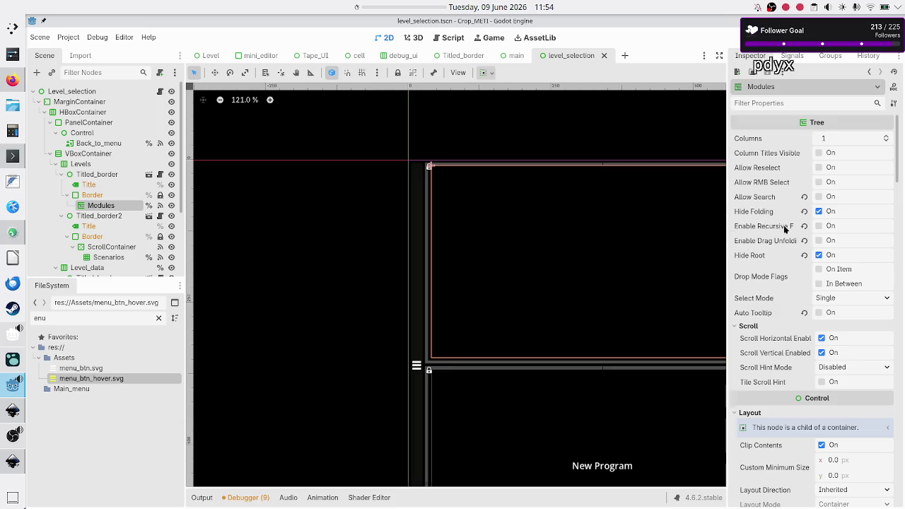
mouse_move(784, 229)
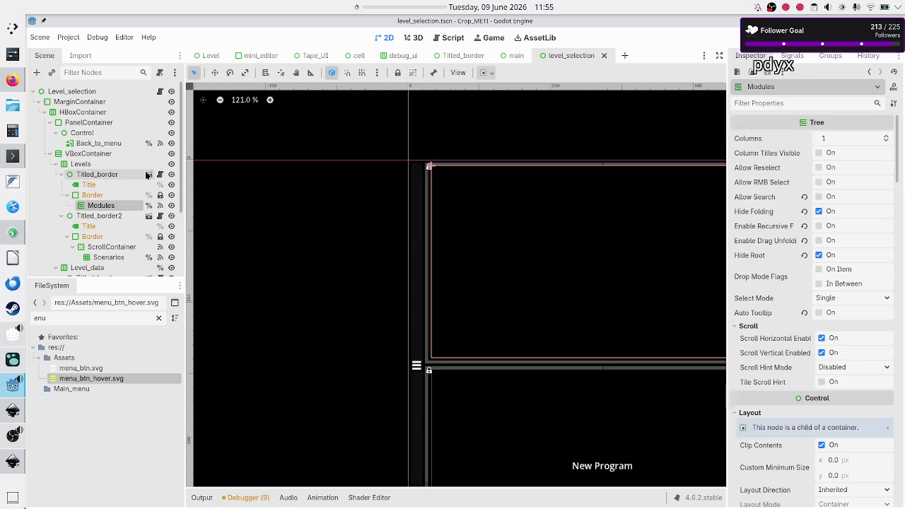
left_click(160, 91)
scroll(437, 230, "up", 20)
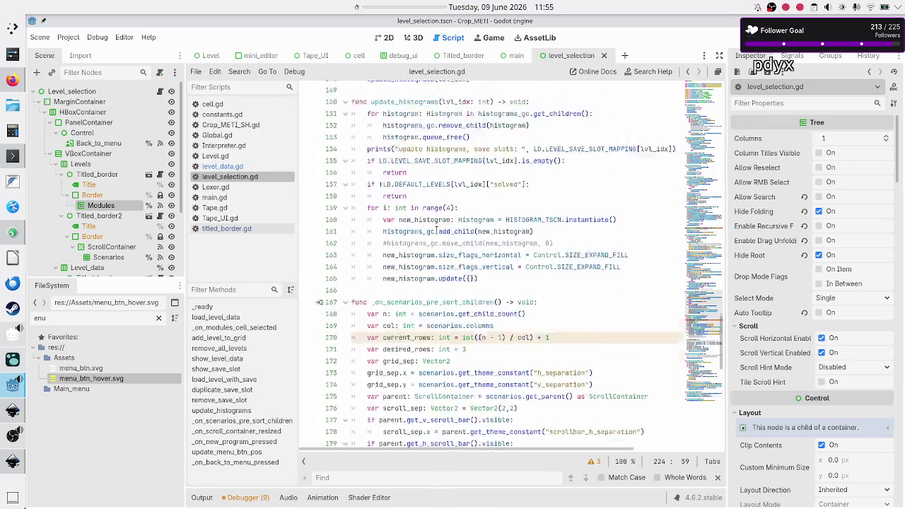
Step: Check where save_slots_vbox and histograms_gc are used in level_selection.gd, then run the game
scroll(437, 229, "up", 8)
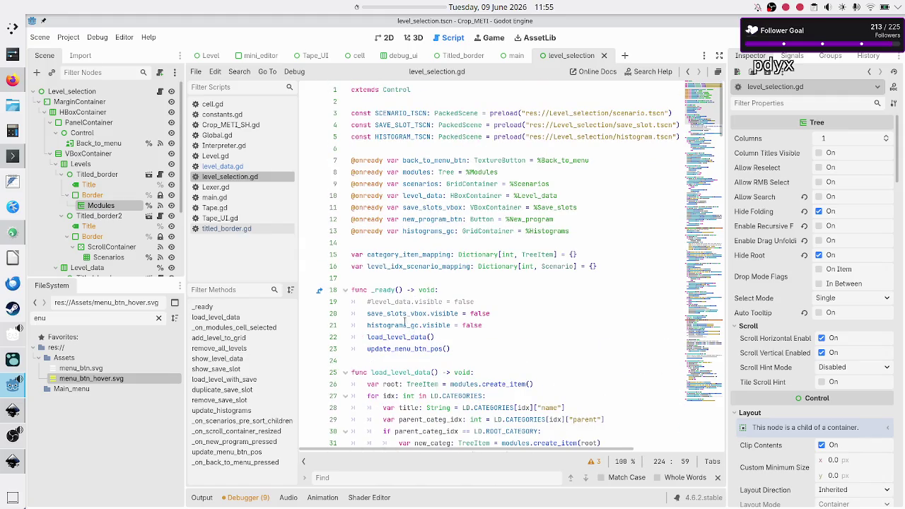
double_click(395, 313)
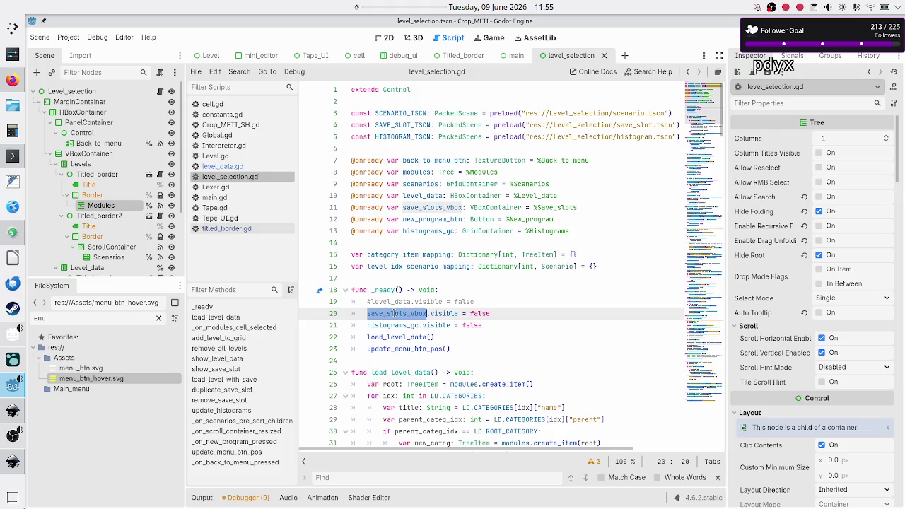
double_click(389, 326)
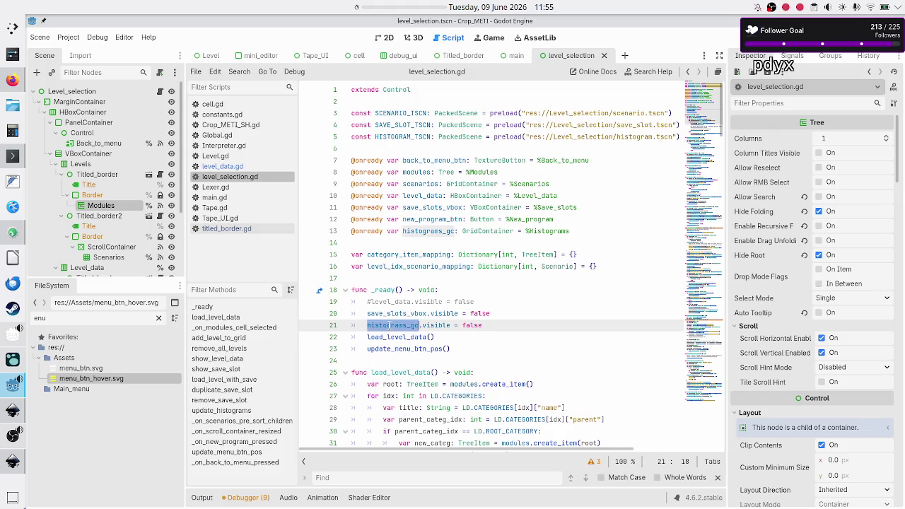
left_click(395, 337)
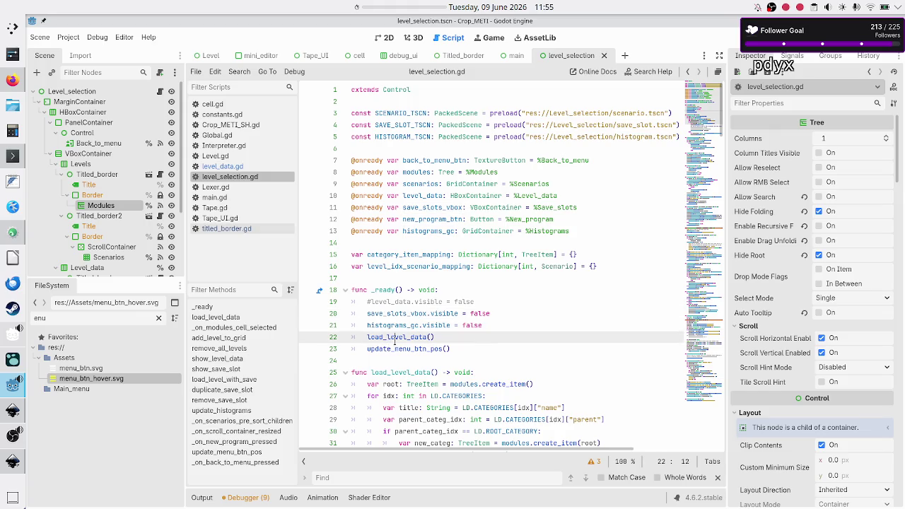
scroll(436, 357, "down", 7)
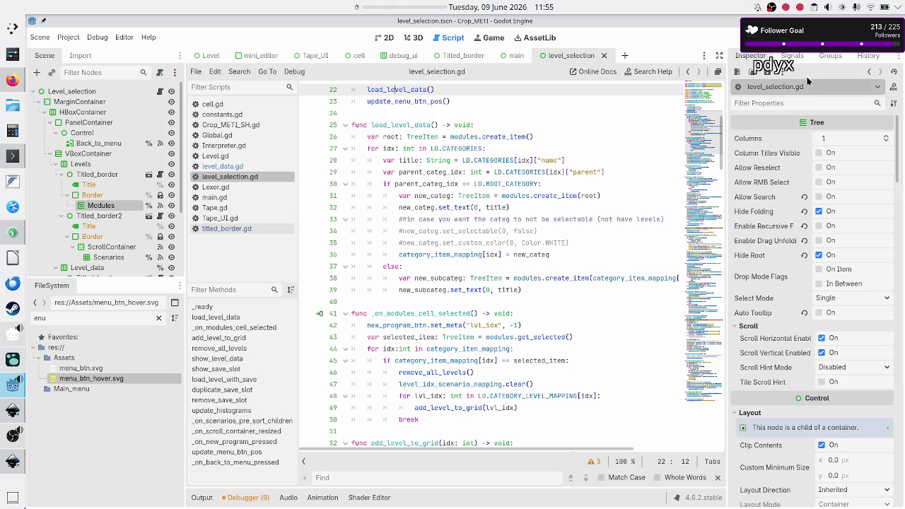
key("F6")
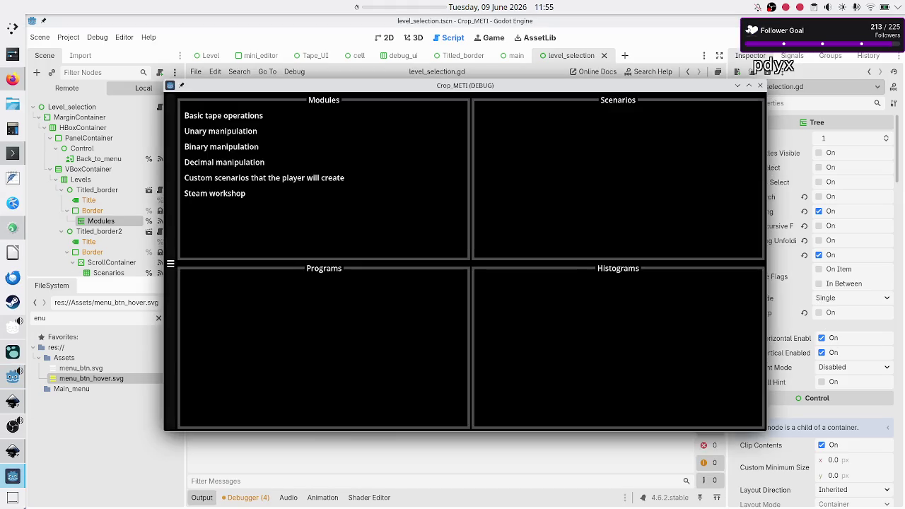
Step: Narrow the debug window to see how the Modules list fits, then stop the game
left_click_drag(762, 272, 517, 255)
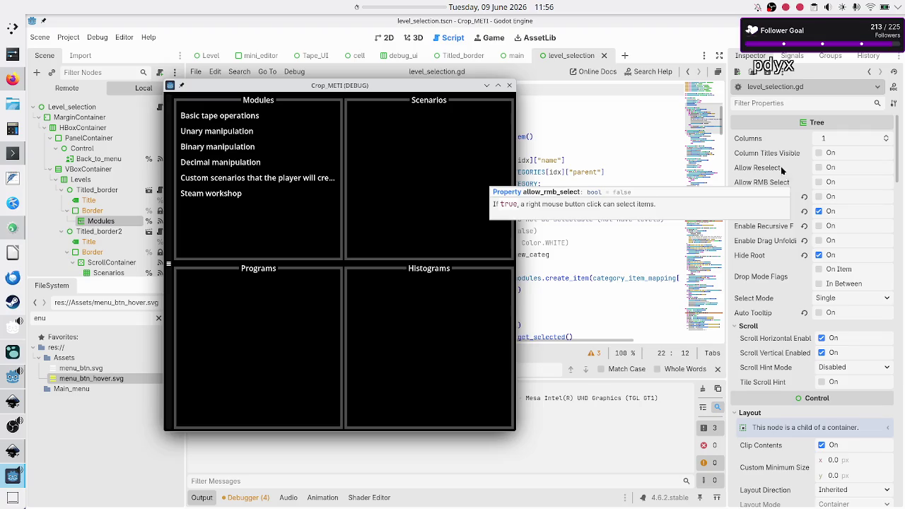
left_click(509, 85)
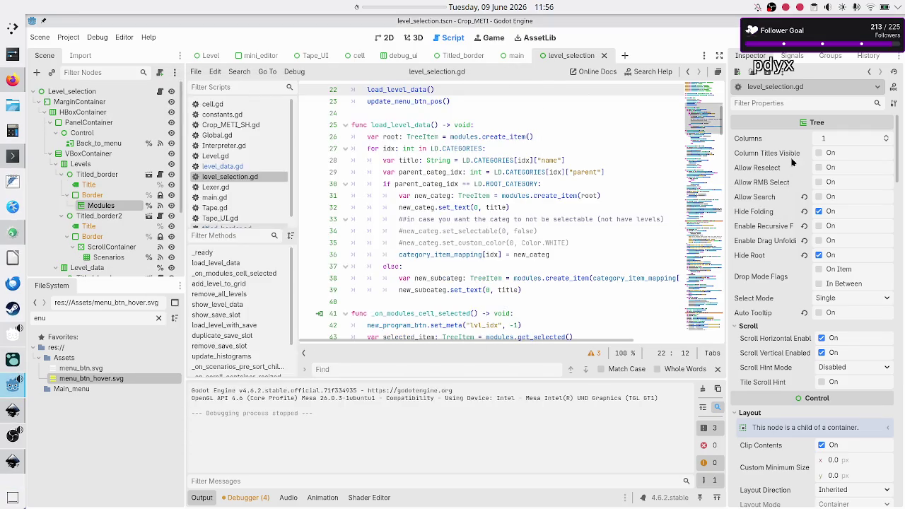
Step: Turn on Column Titles Visible for the Modules tree, then rerun the game and resize its window
left_click(820, 153)
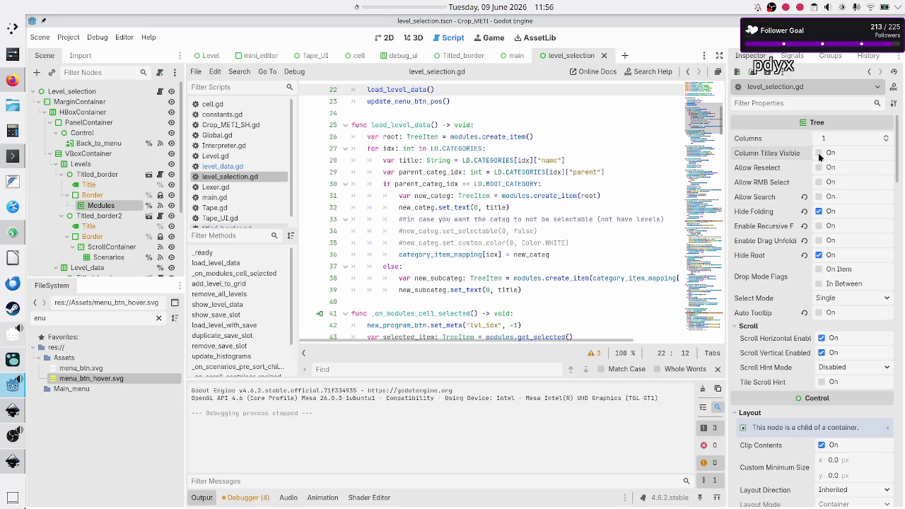
key("F6")
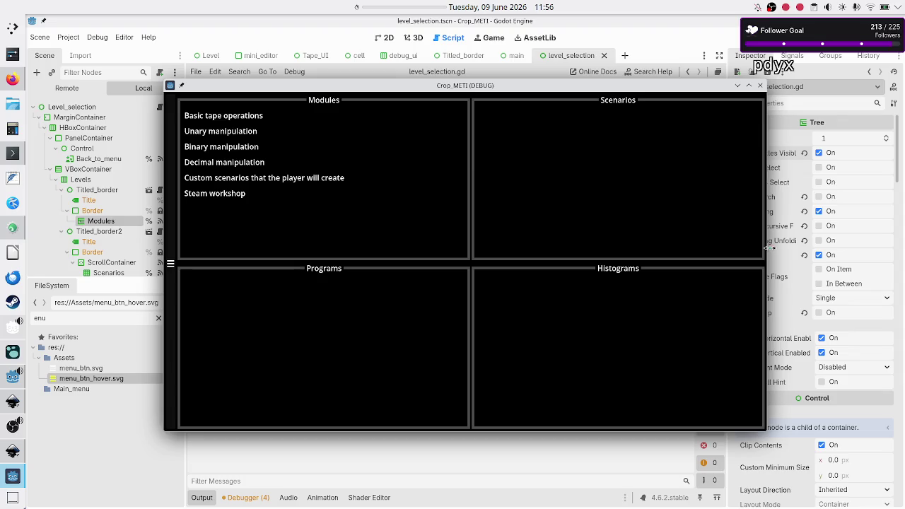
mouse_move(767, 251)
left_mouse_down()
mouse_move(641, 243)
mouse_move(417, 249)
left_mouse_up()
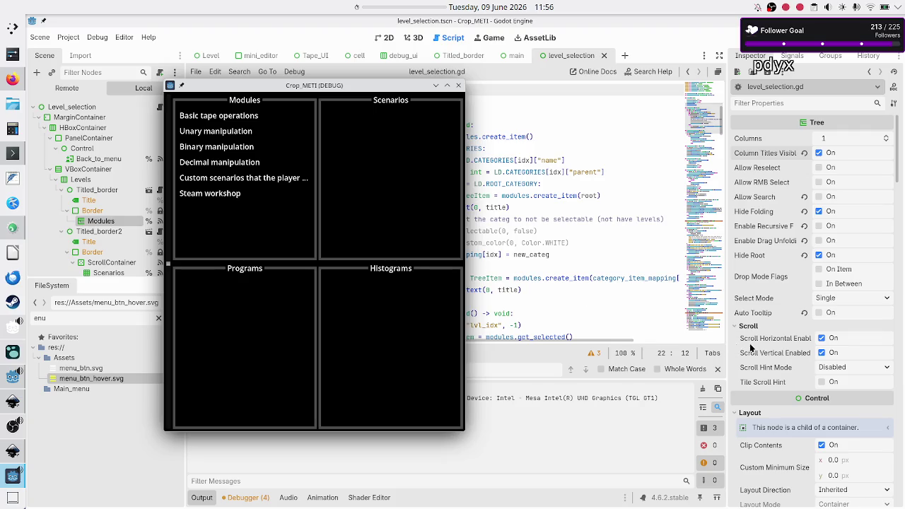
mouse_move(258, 430)
left_mouse_down()
mouse_move(285, 304)
mouse_move(287, 312)
left_mouse_up()
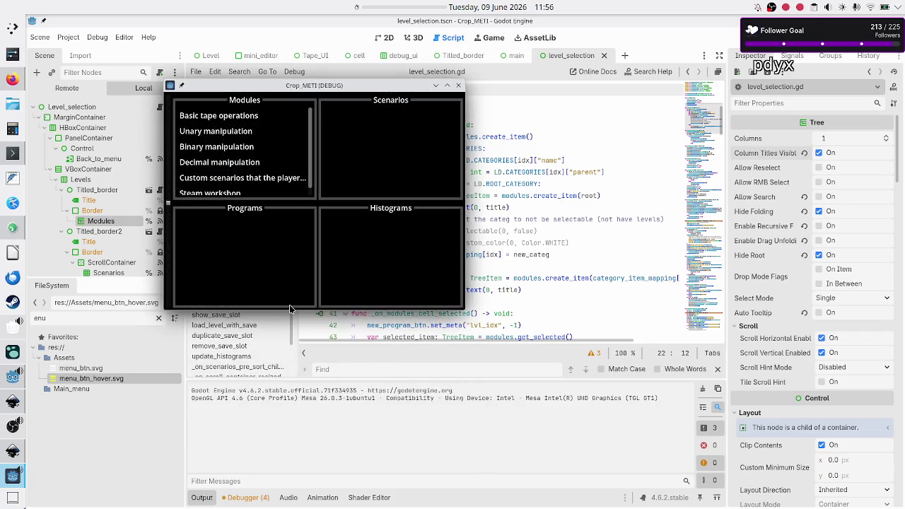
mouse_move(286, 311)
left_mouse_down()
mouse_move(282, 357)
mouse_move(281, 300)
mouse_move(275, 388)
left_mouse_up()
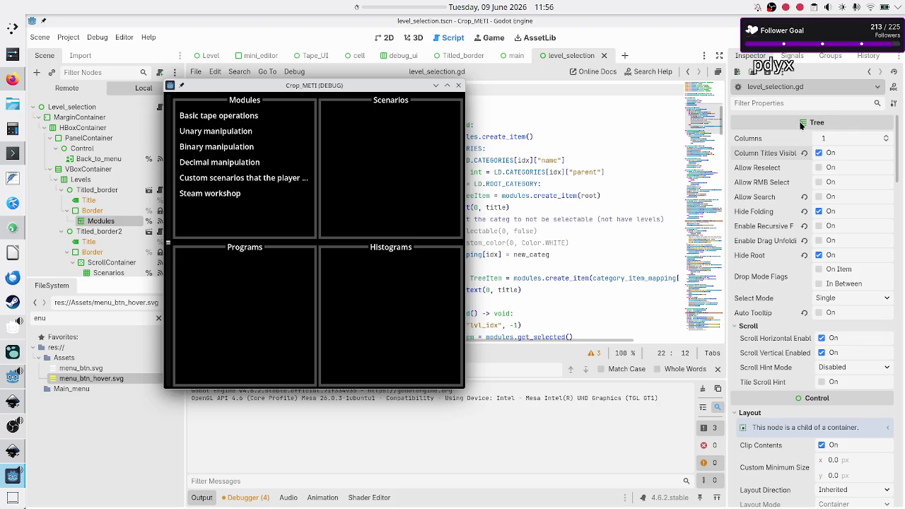
Step: Check the Tree header documentation, then stop the running game
mouse_move(802, 125)
mouse_move(804, 125)
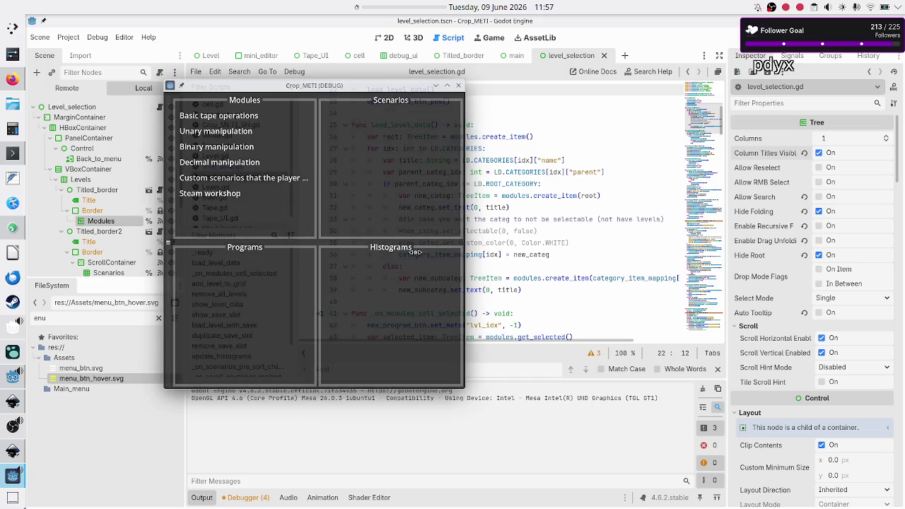
left_click(458, 85)
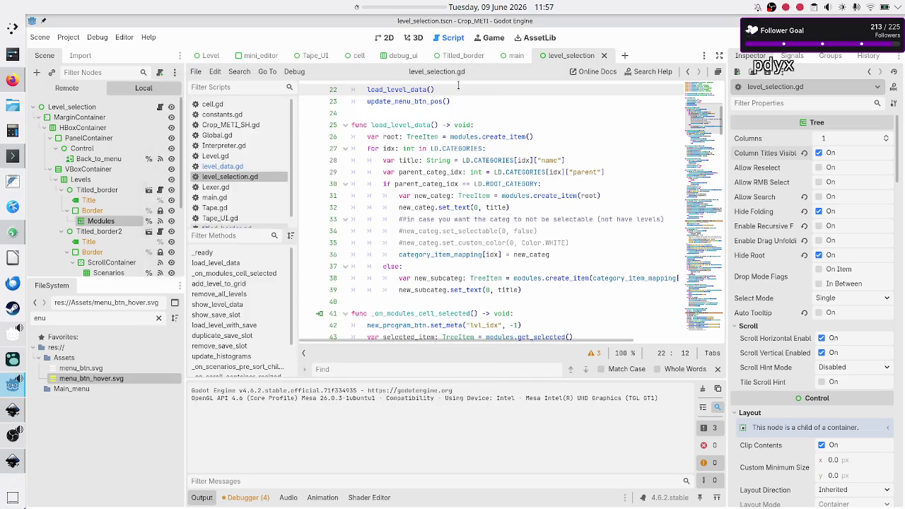
left_click(426, 195)
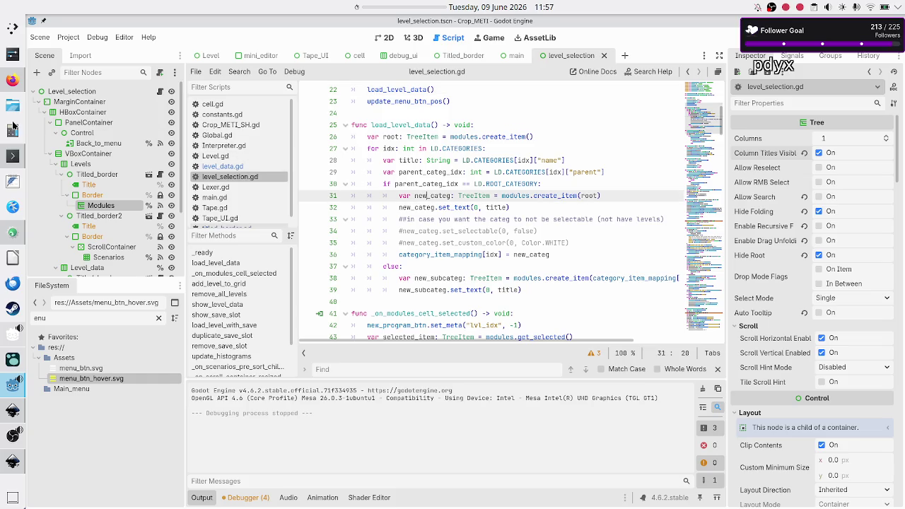
Step: In Firefox, start a web search for 'godot tree horizontal scrollbar not shown'
left_click(5, 80)
left_click(686, 25)
type("godot tree ")
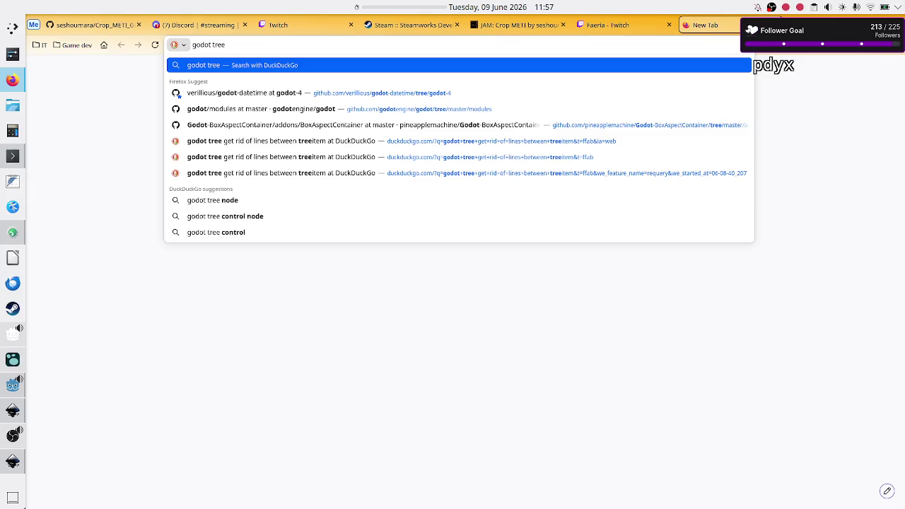
type("horizon")
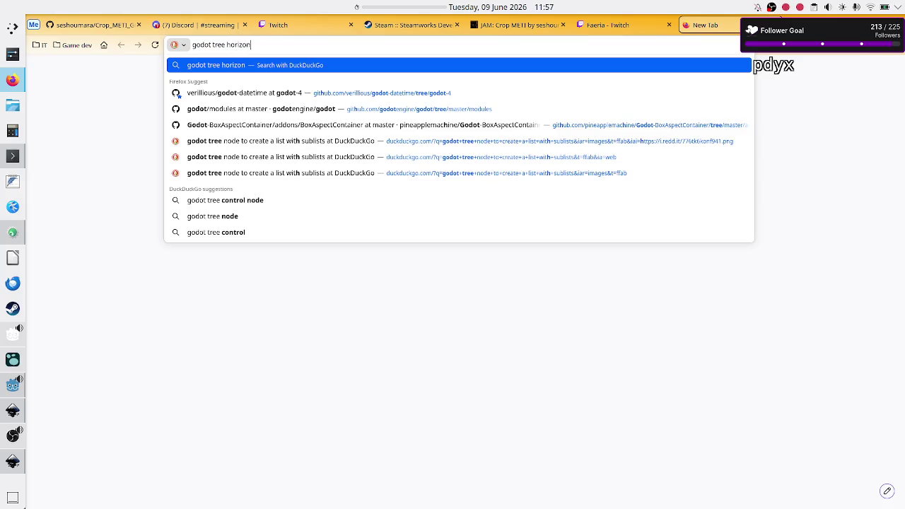
type("tal scrol")
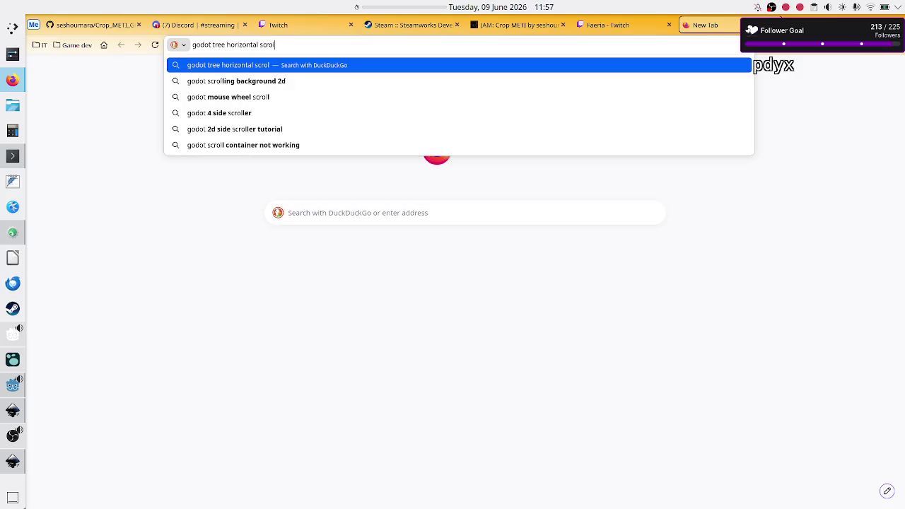
type("lbar not shown")
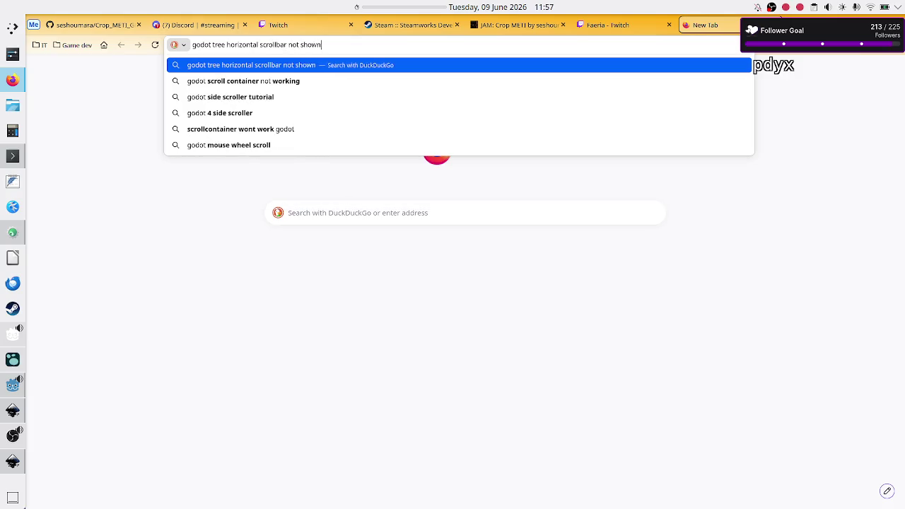
Step: Run the 'godot tree horizontal scrollbar not shown' search and open the Reddit Scroll Containers with Trees thread
key("Return")
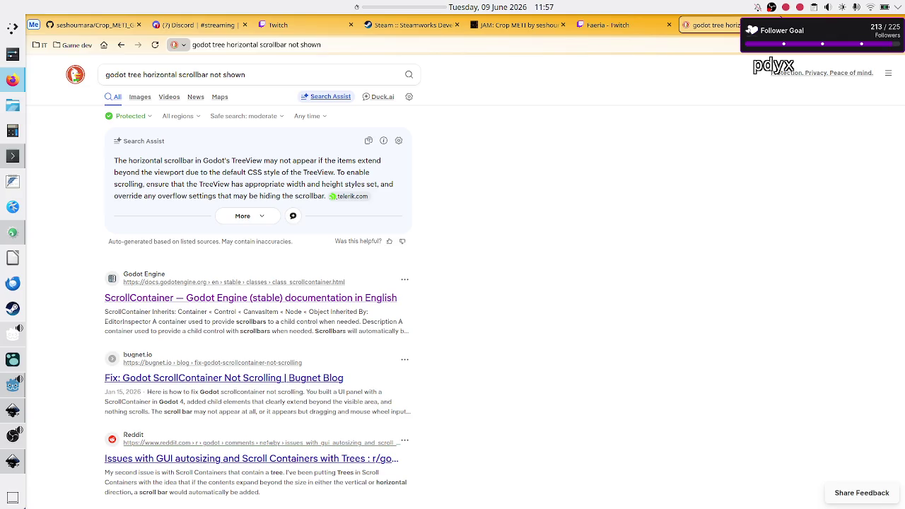
scroll(336, 379, "down", 2)
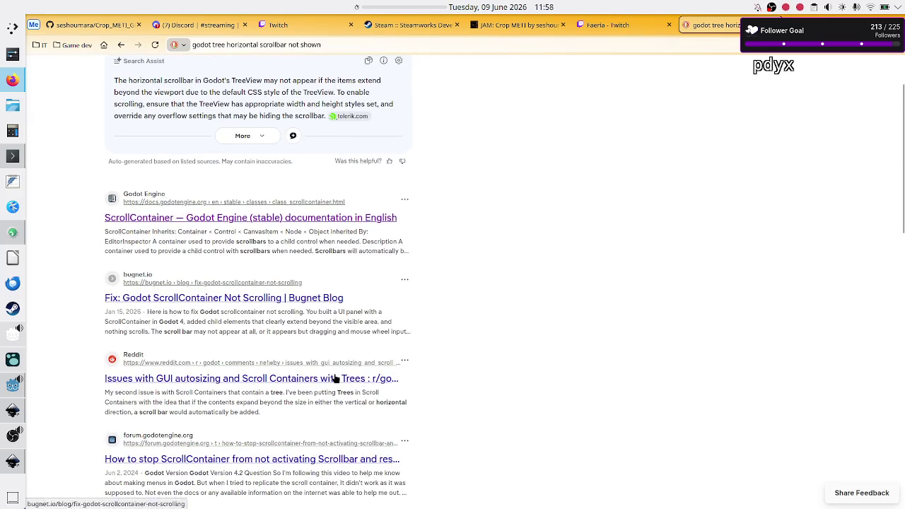
scroll(336, 380, "down", 2)
scroll(336, 379, "down", 1)
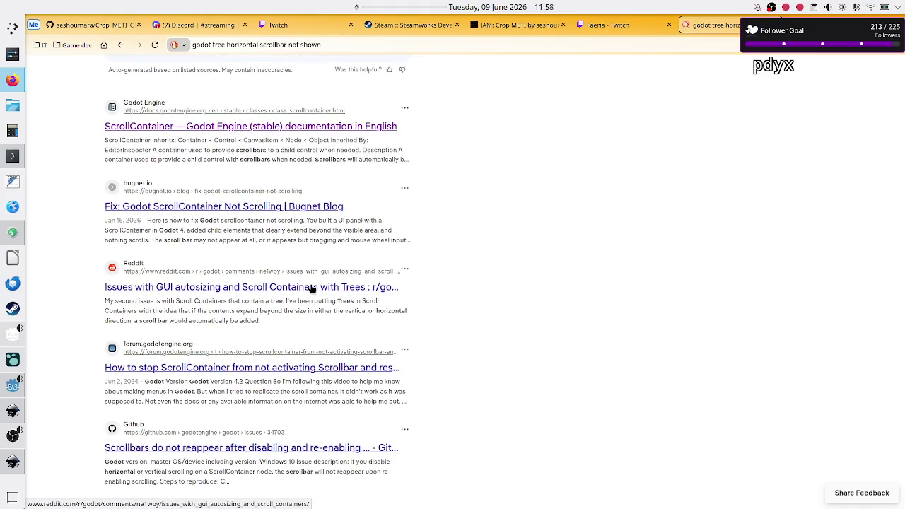
left_click(312, 287)
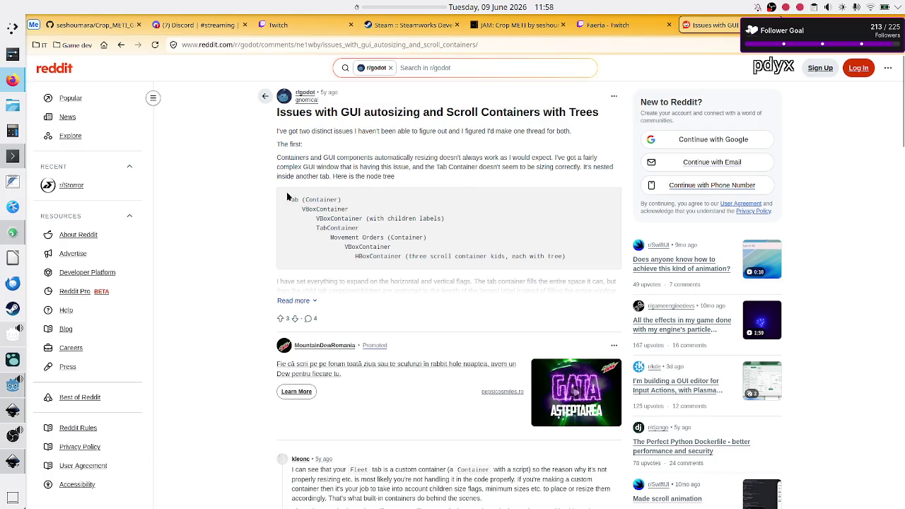
Step: Read down the Reddit thread to the advice on size flags and Tree horizontal scrolling
scroll(262, 224, "down", 2)
scroll(262, 224, "down", 1)
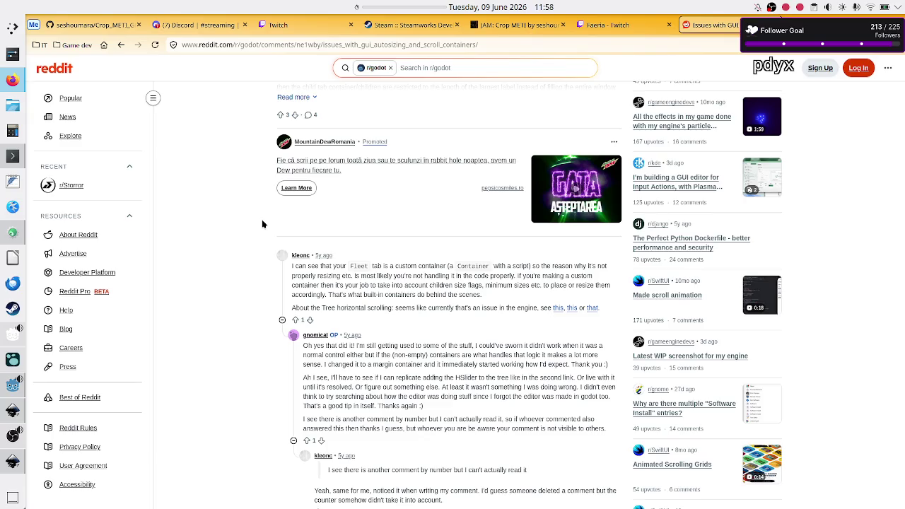
scroll(263, 224, "down", 1)
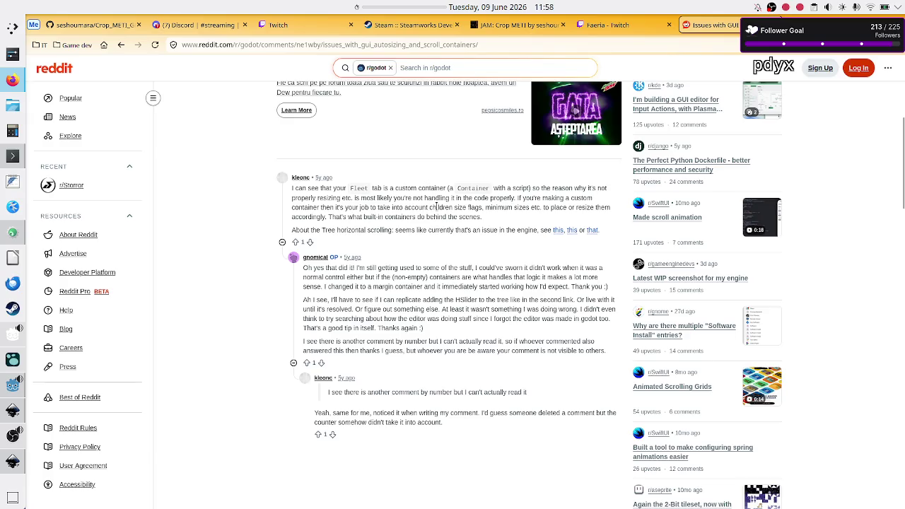
left_click_drag(480, 207, 398, 216)
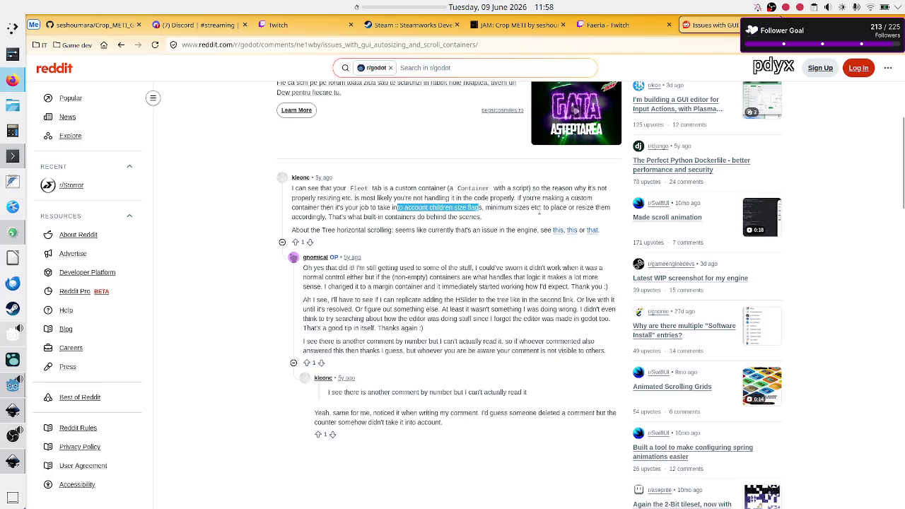
left_click_drag(331, 230, 540, 233)
left_click(414, 228)
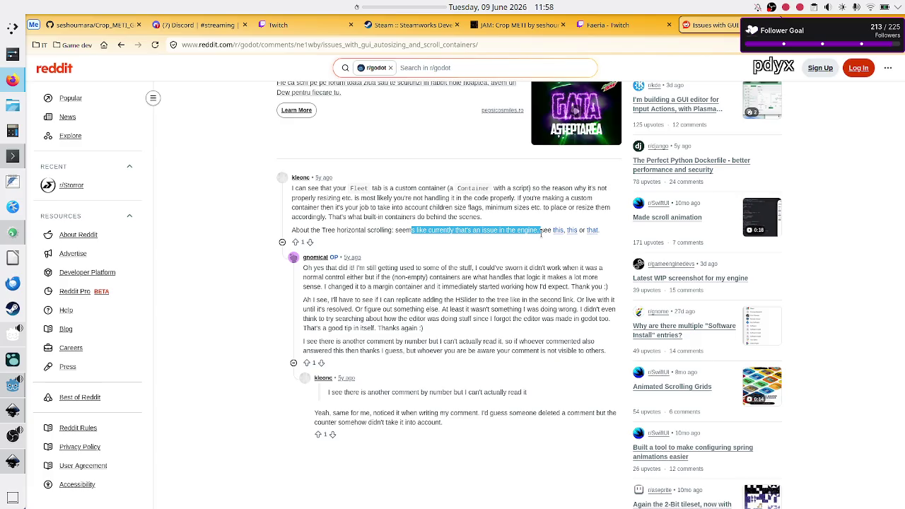
left_click(510, 226)
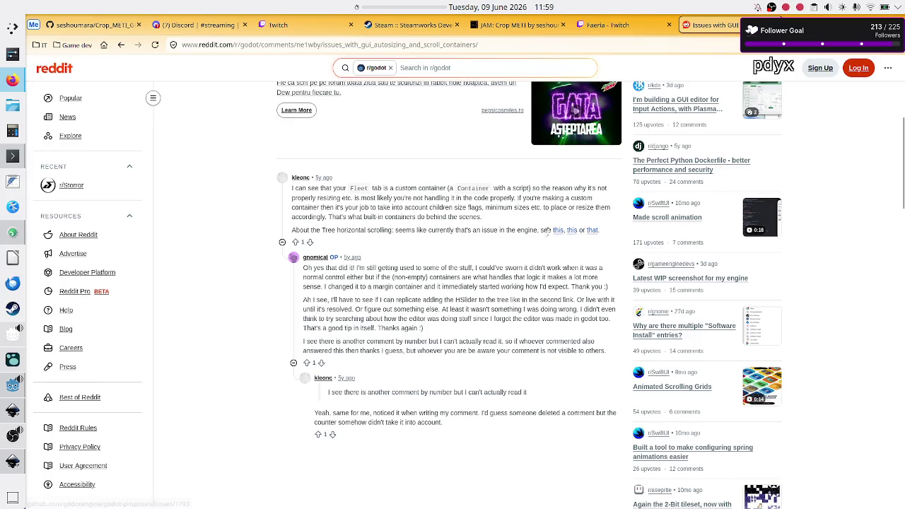
Step: Open the three linked GitHub issues ('this', 'this', 'that') in new tabs
right_click(557, 233)
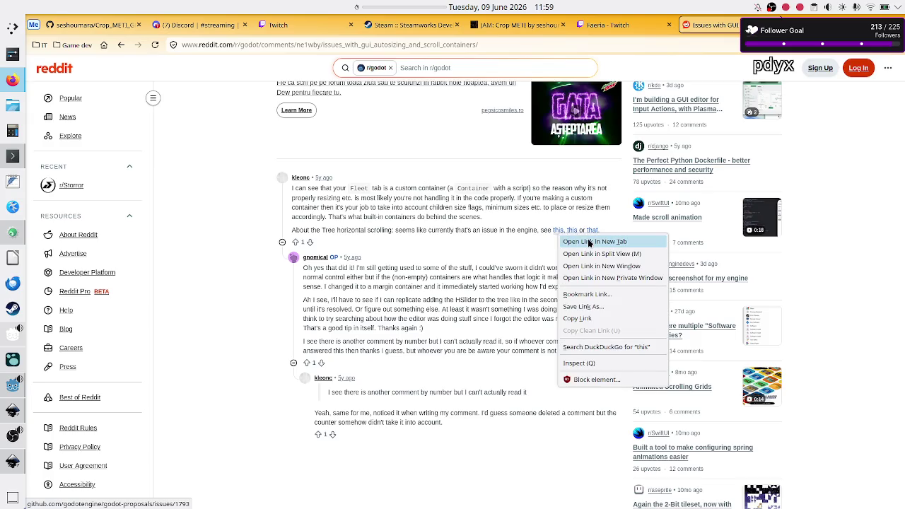
left_click(588, 242)
right_click(575, 232)
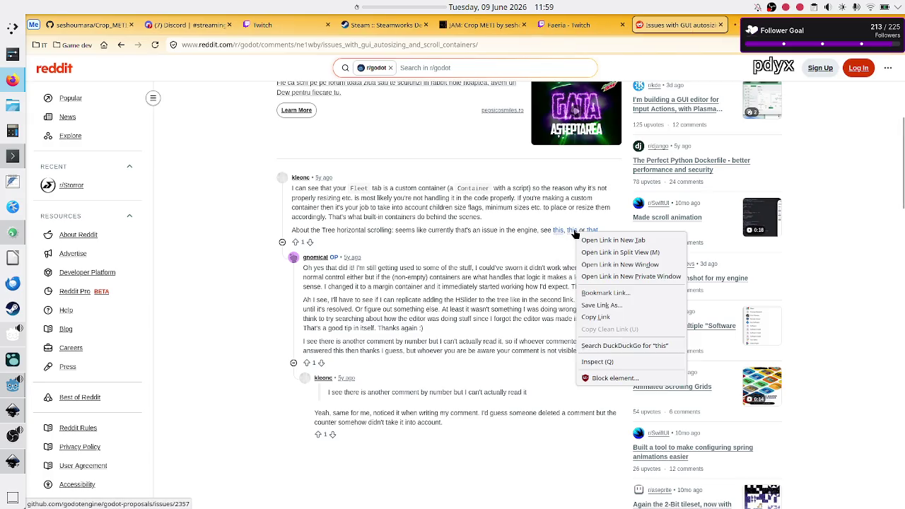
left_click(588, 241)
right_click(595, 231)
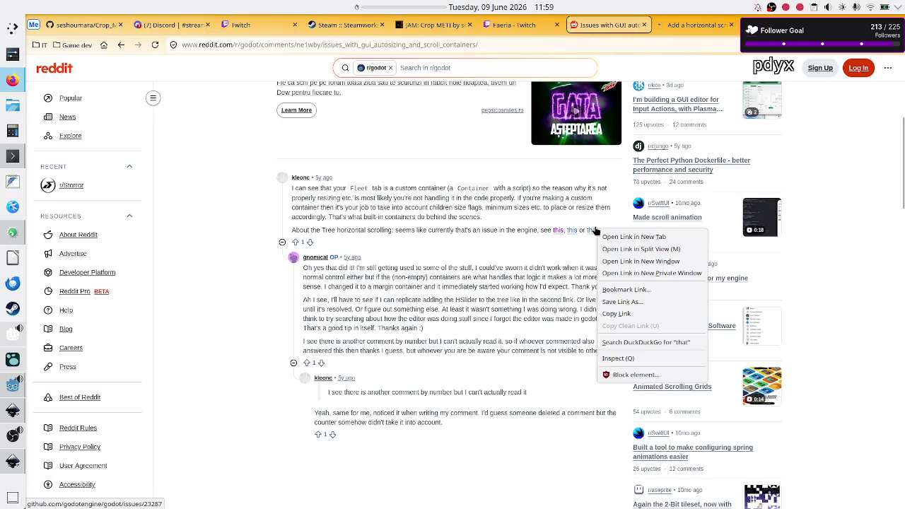
left_click(629, 236)
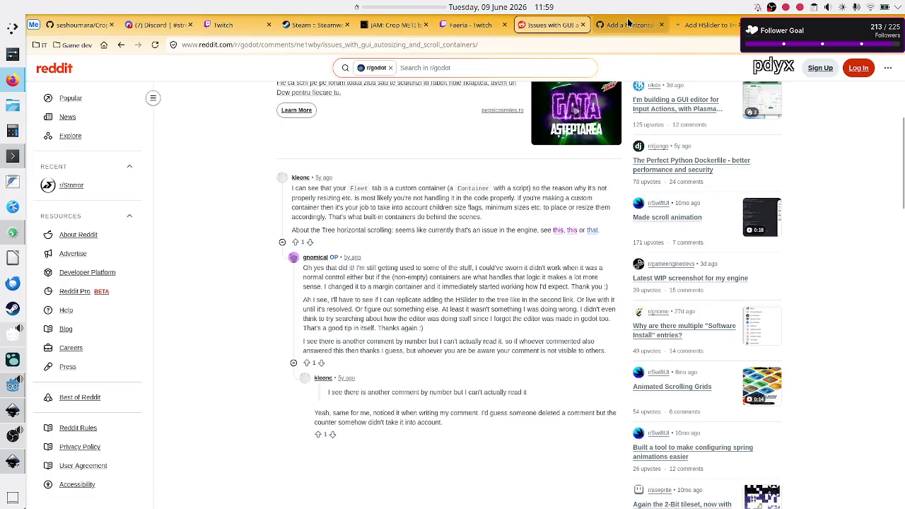
Step: Look through issue #1793 on a horizontal scrollbar and proposal #2357 'Add HSlider to Tree'
left_click(627, 18)
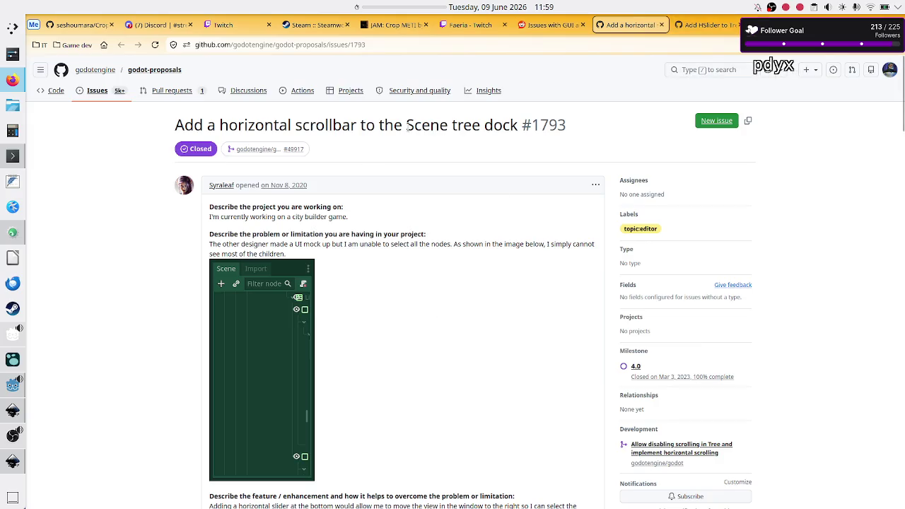
scroll(374, 396, "down", 5)
scroll(369, 376, "up", 5)
left_click(709, 24)
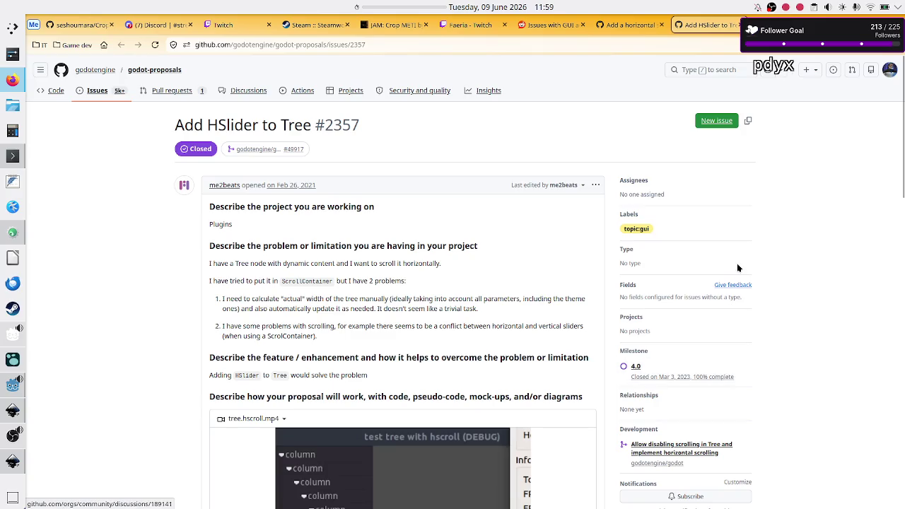
key("alt+Left")
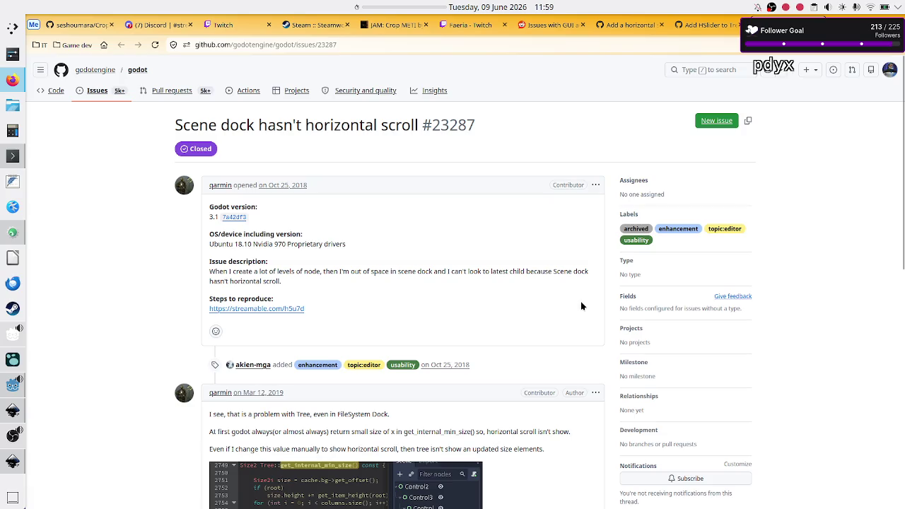
left_click(613, 27)
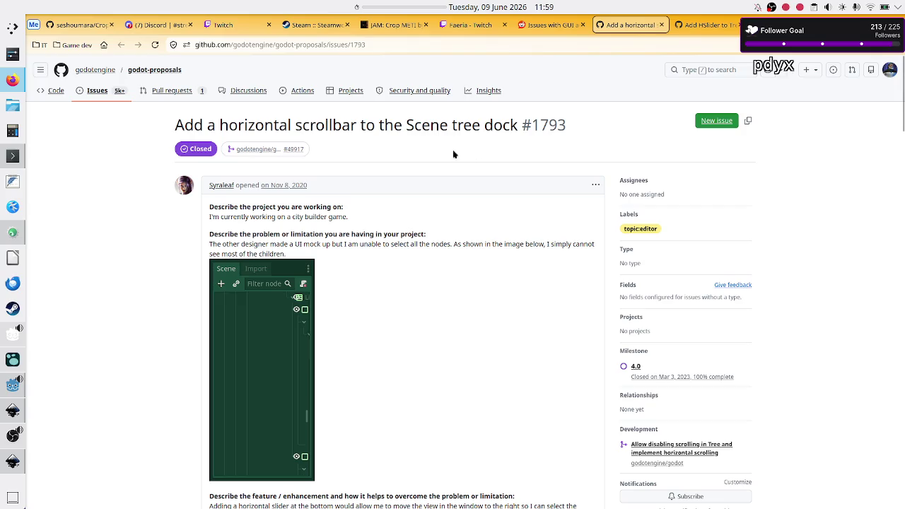
left_click(688, 27)
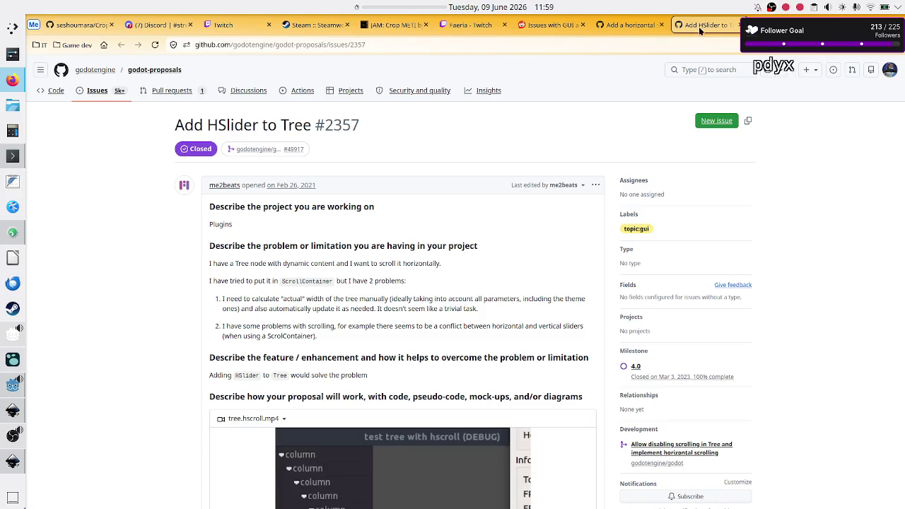
Step: Read issue #23287 'Scene dock hasn't horizontal scroll', then return to proposal #2357
key("ctrl+Tab")
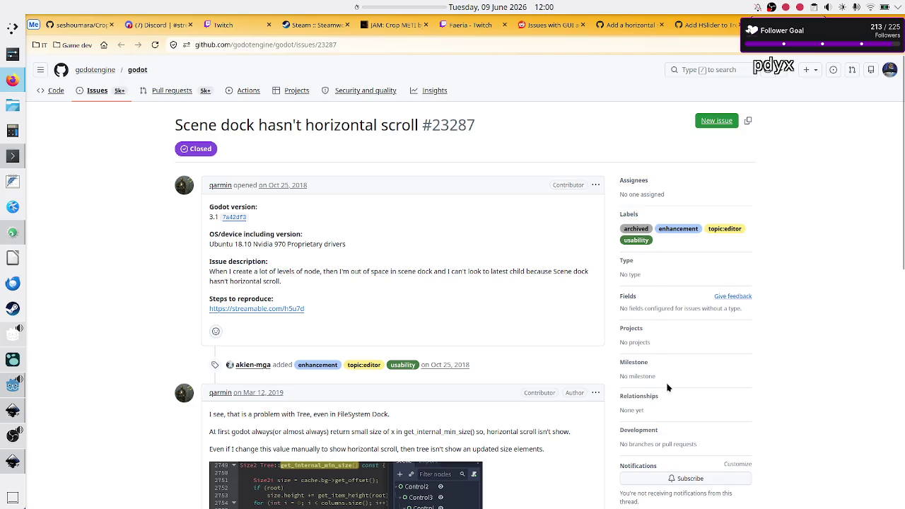
scroll(667, 385, "down", 2)
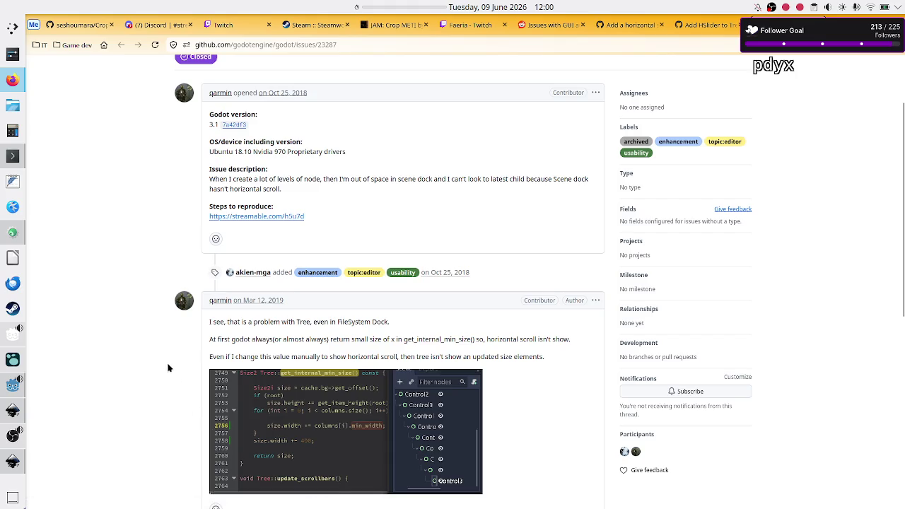
scroll(169, 368, "down", 5)
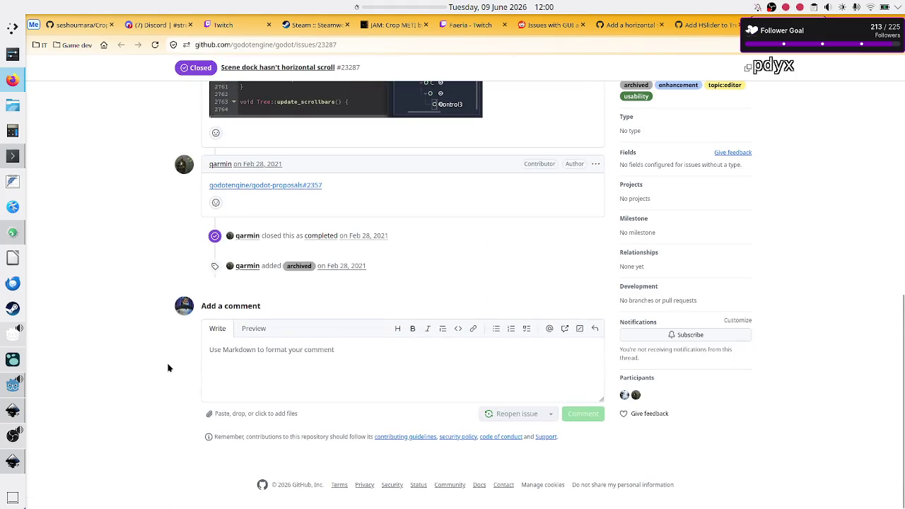
scroll(169, 367, "up", 3)
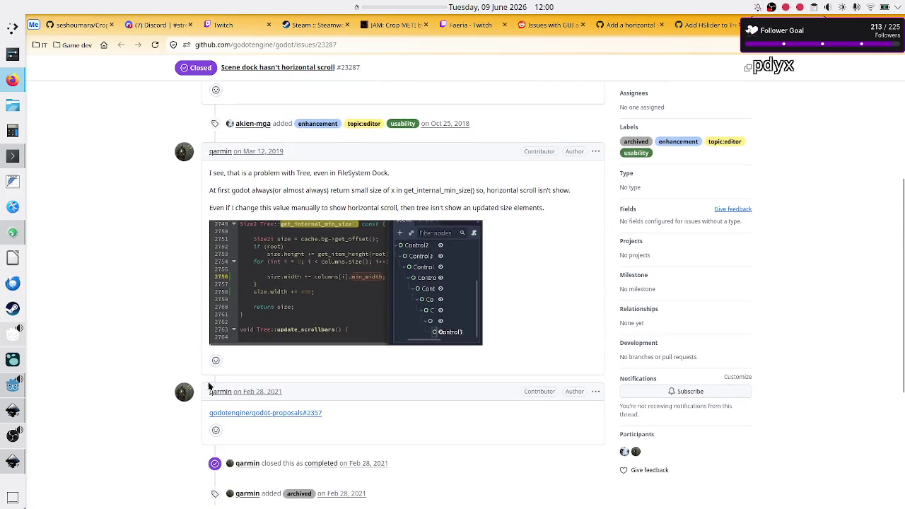
mouse_move(292, 417)
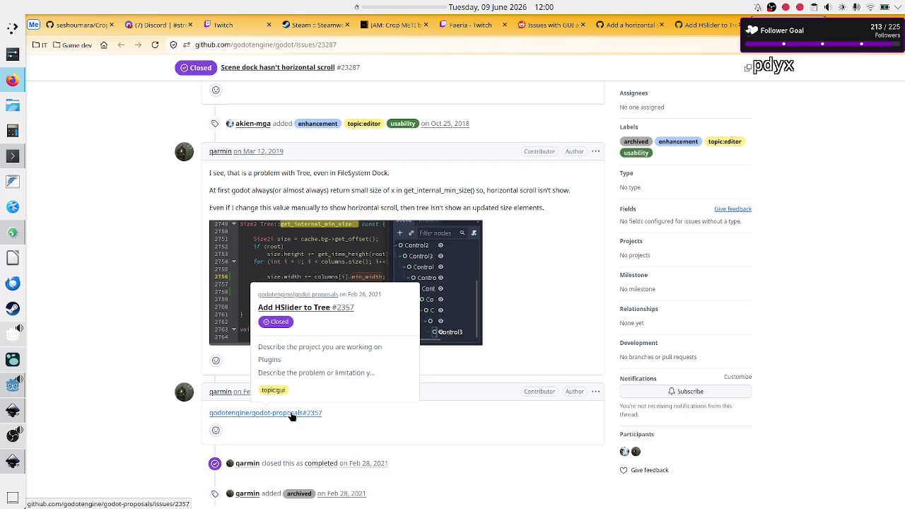
scroll(406, 413, "down", 3)
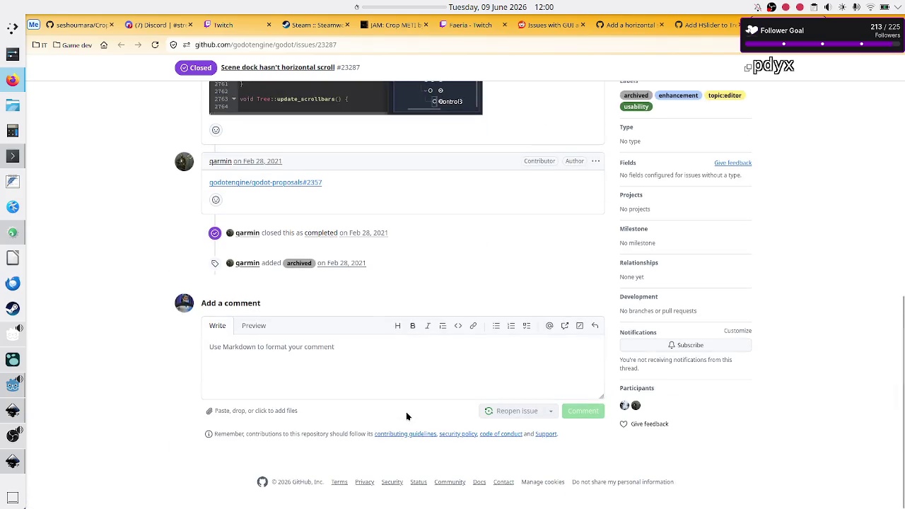
key("Home")
left_click(704, 25)
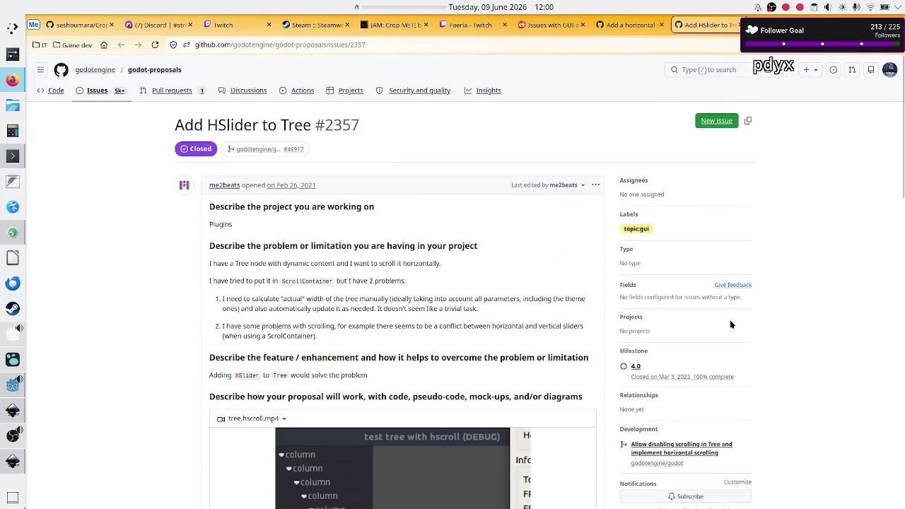
Step: Read through the comments on the 'Add HSlider to Tree' proposal
scroll(777, 350, "down", 3)
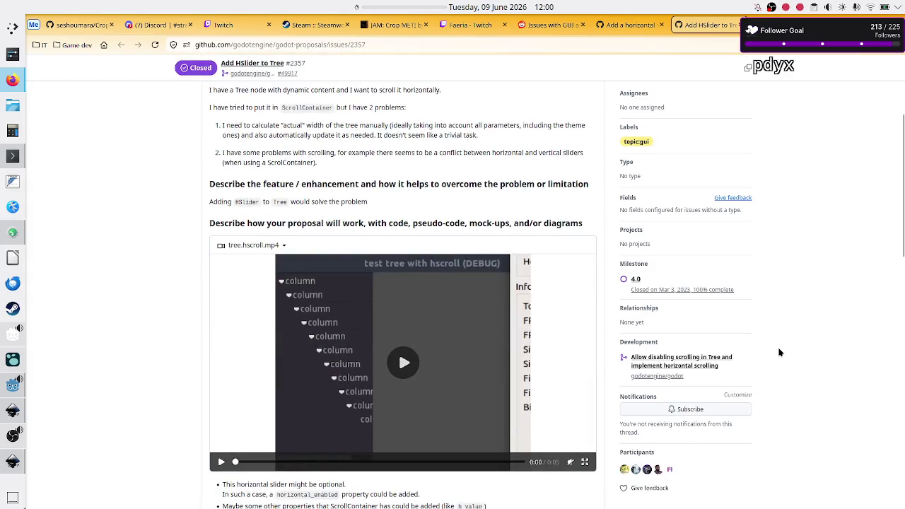
scroll(779, 352, "up", 3)
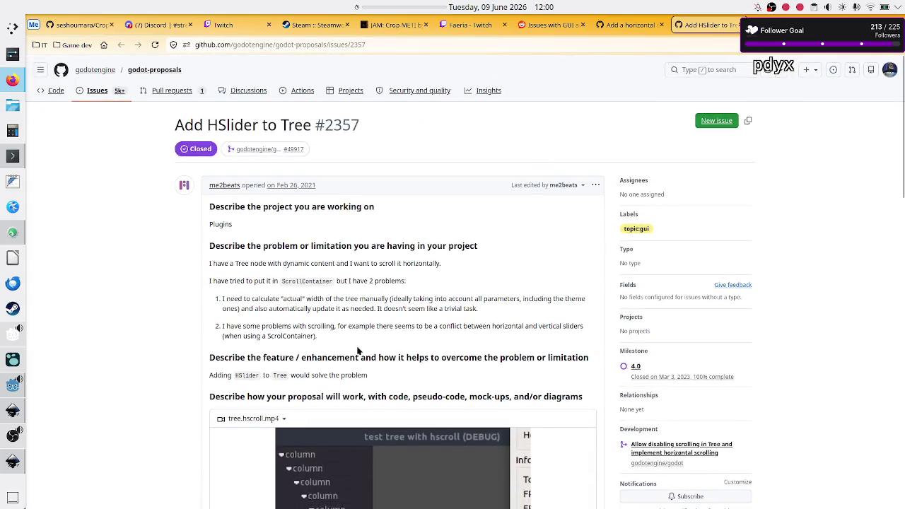
scroll(357, 352, "down", 5)
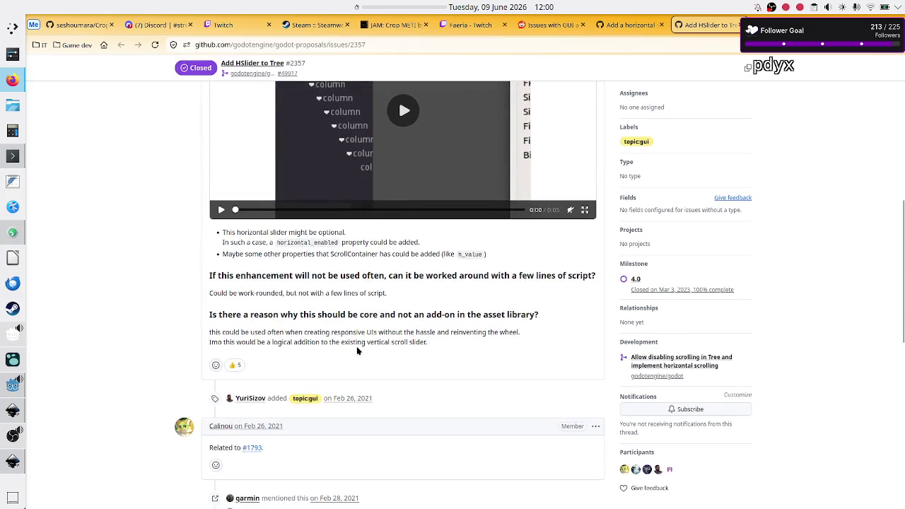
scroll(357, 350, "up", 5)
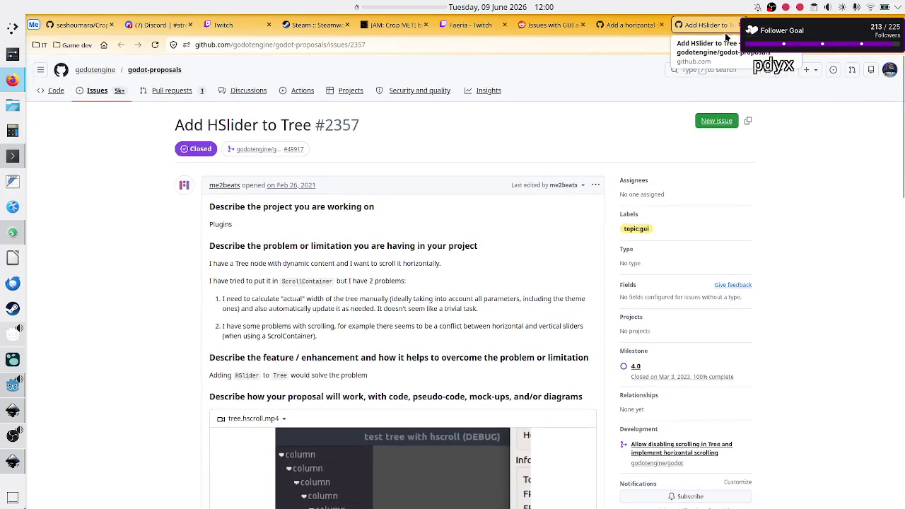
scroll(374, 318, "down", 3)
scroll(374, 319, "down", 10)
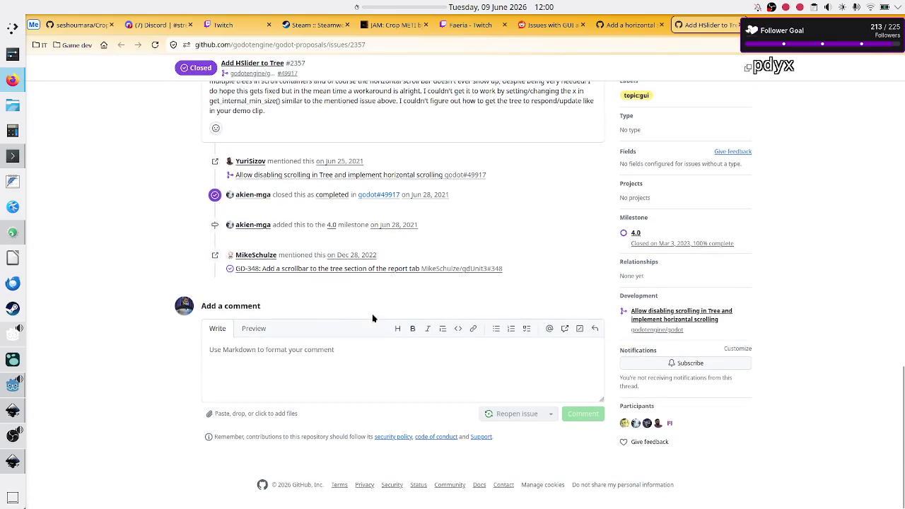
scroll(373, 319, "up", 2)
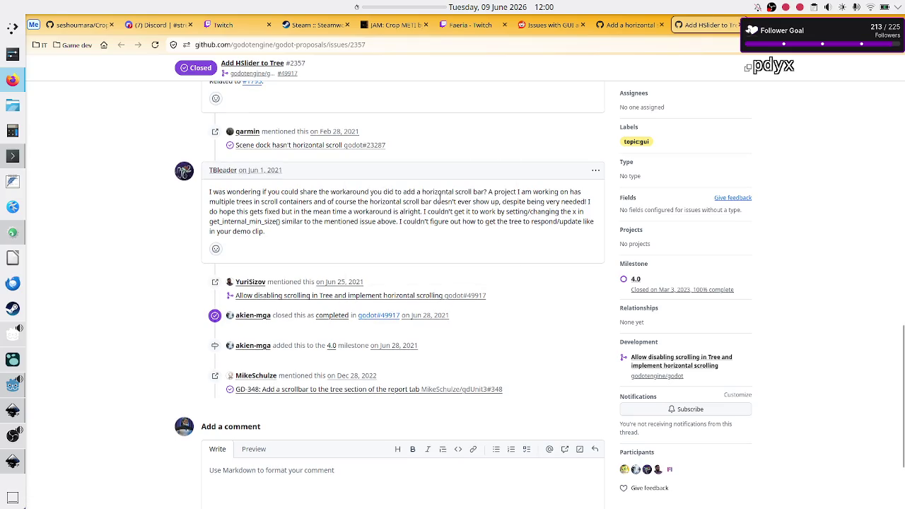
scroll(444, 202, "up", 1)
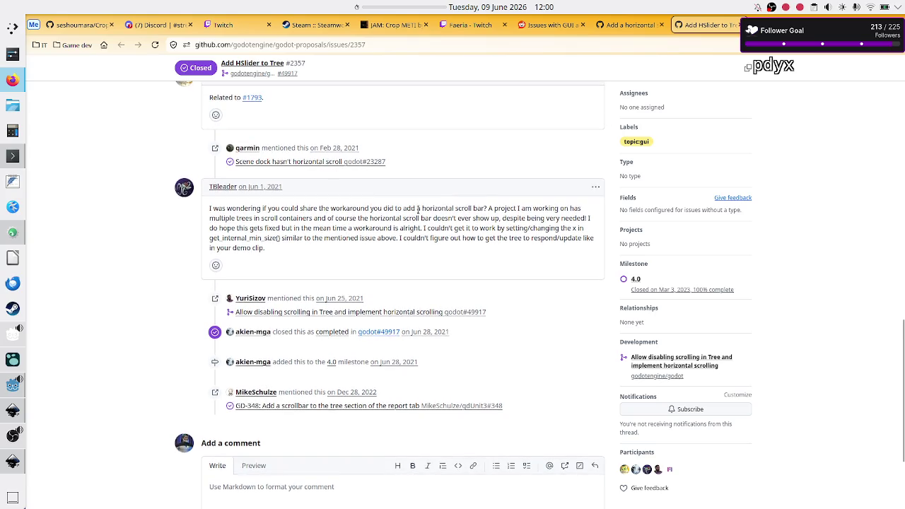
left_click_drag(421, 208, 487, 208)
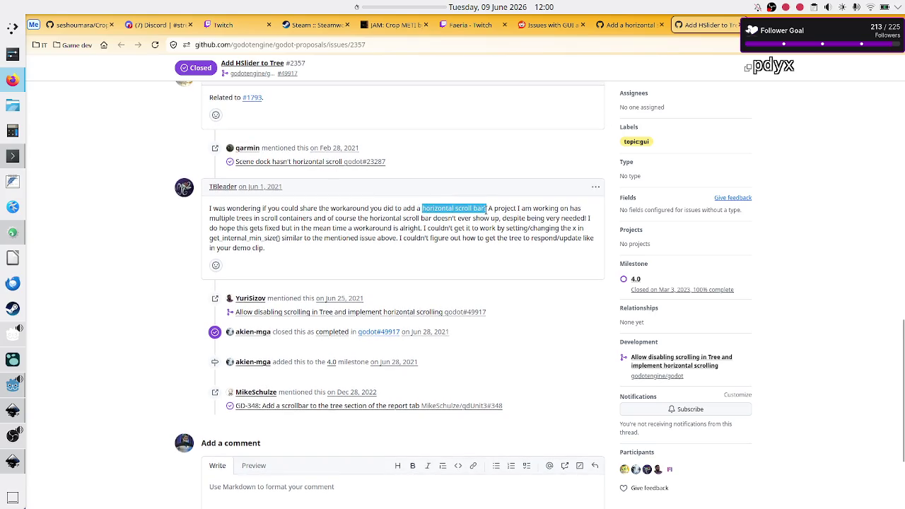
left_click(486, 209)
scroll(454, 275, "up", 6)
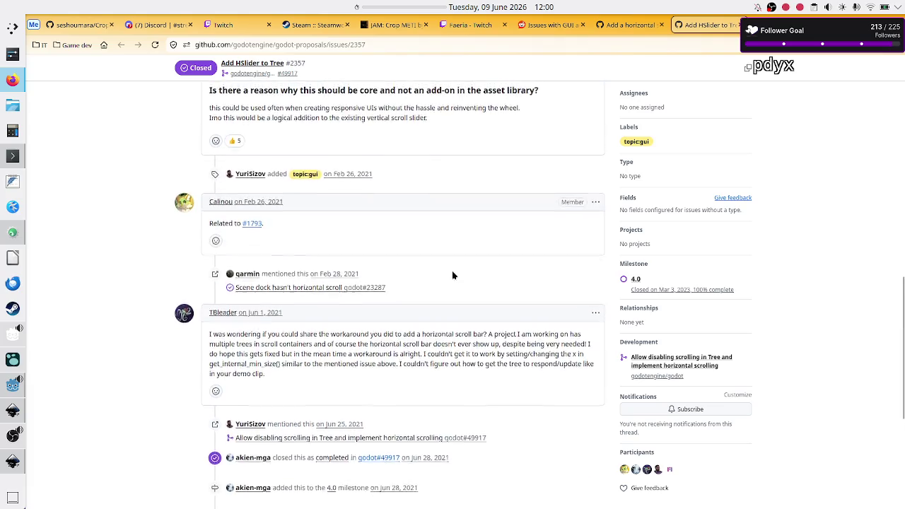
scroll(453, 275, "down", 10)
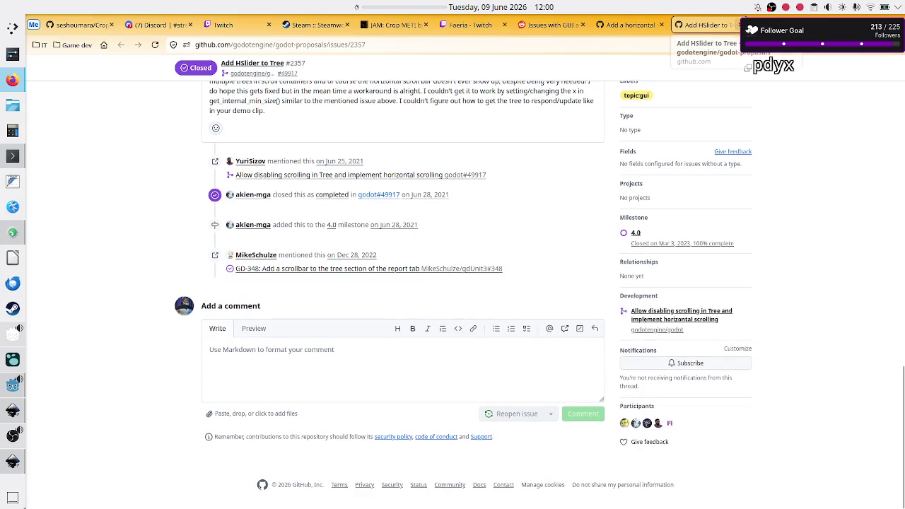
Step: Close the 'Add HSlider to Tree' tab, leaving issue #23287 in view
left_click(740, 25)
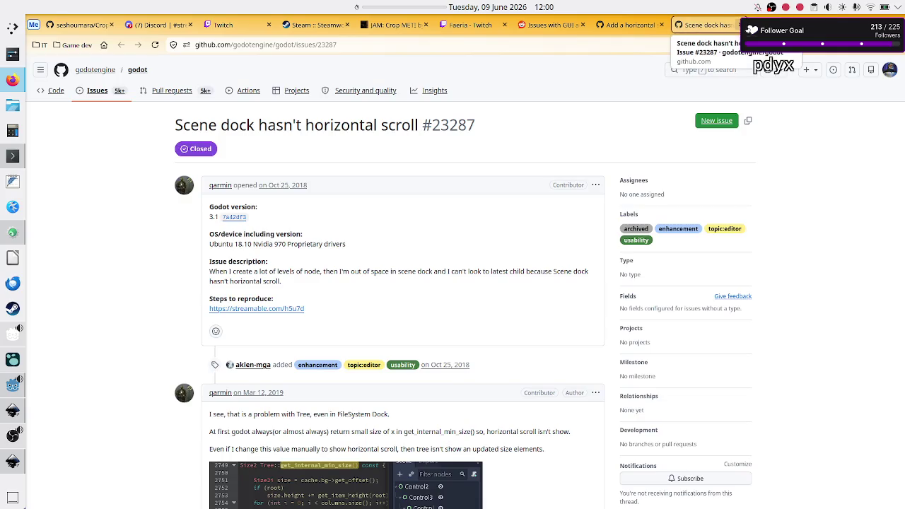
scroll(503, 280, "down", 2)
scroll(503, 280, "up", 2)
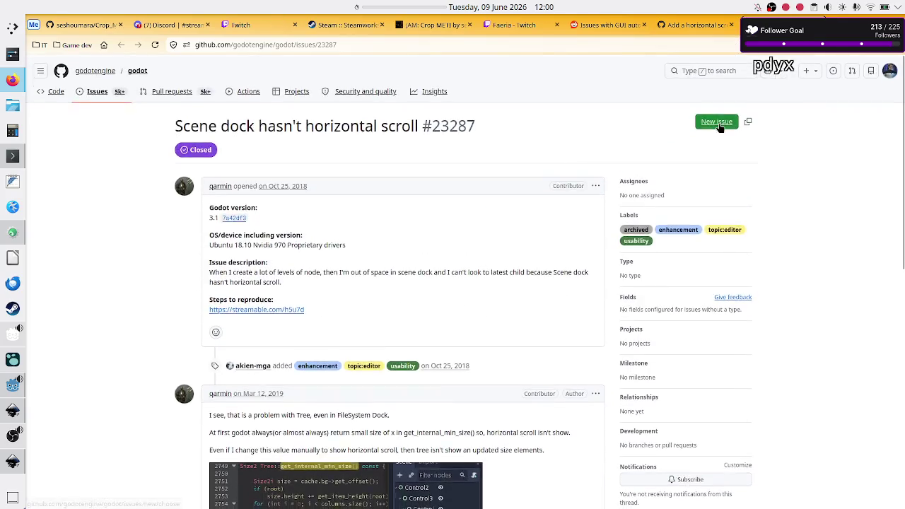
Step: Close the #23287 and #1793 issue tabs and go back to the search results
left_click(741, 24)
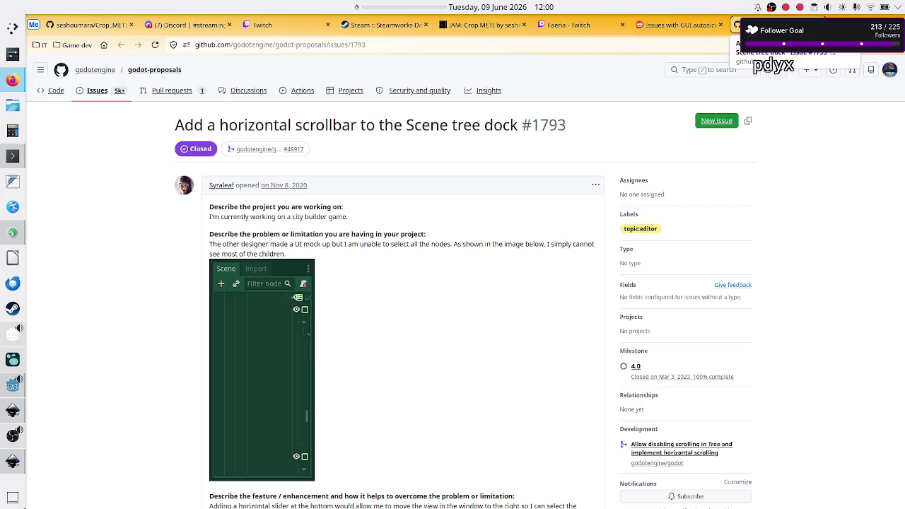
left_click(741, 25)
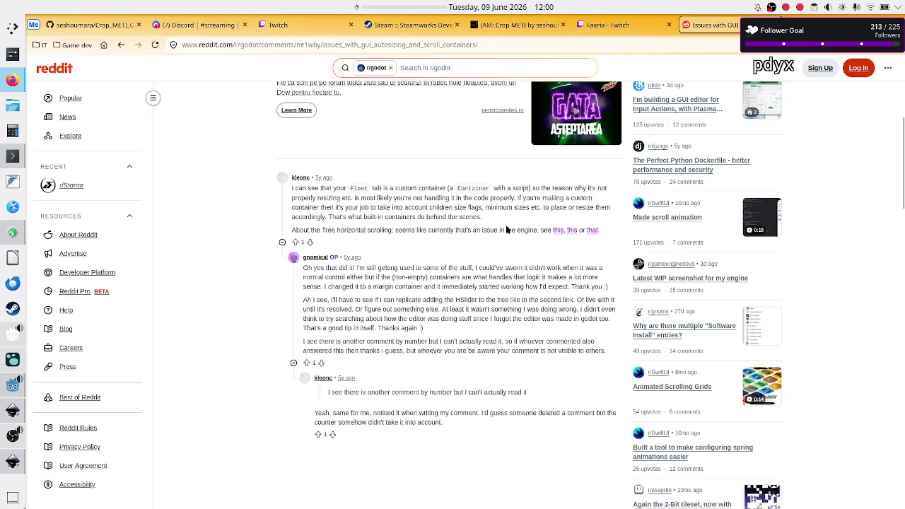
left_click(121, 45)
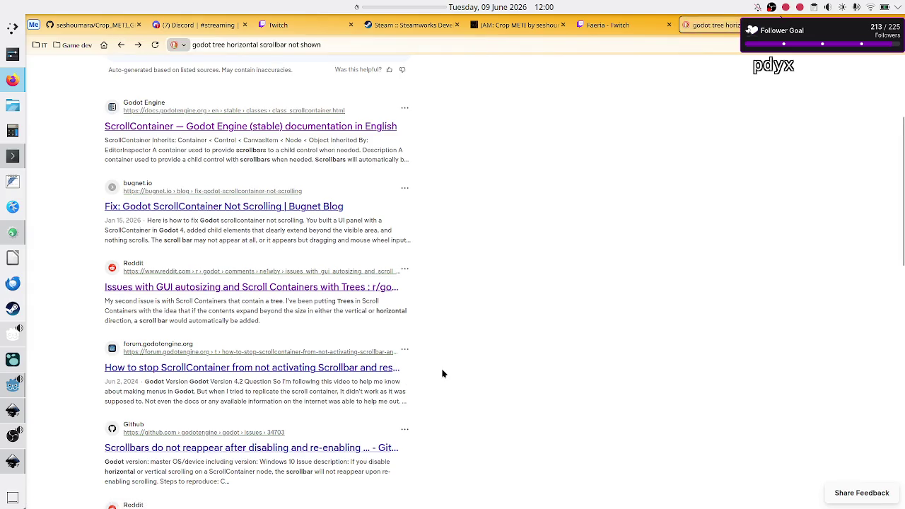
Step: Open issue #105967 about scroll_horizontal_enabled being ignored for Tree nodes
scroll(444, 372, "down", 1)
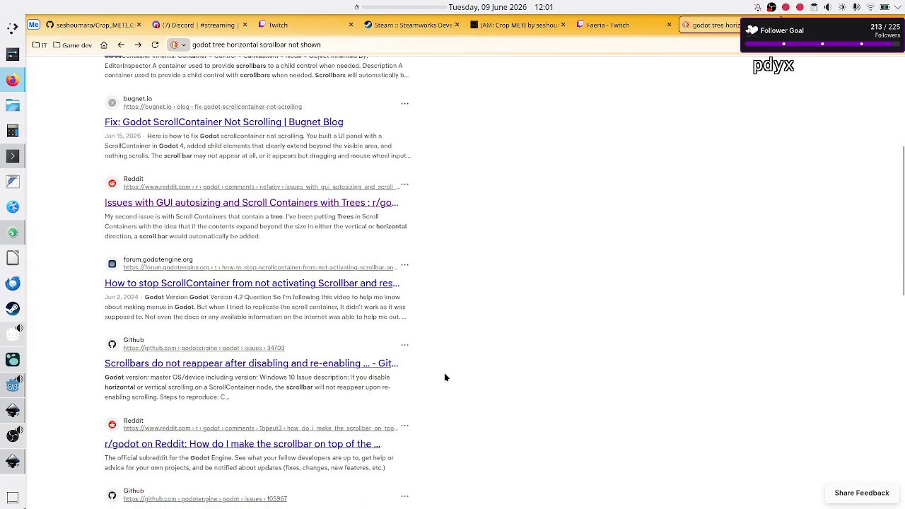
scroll(444, 376, "down", 1)
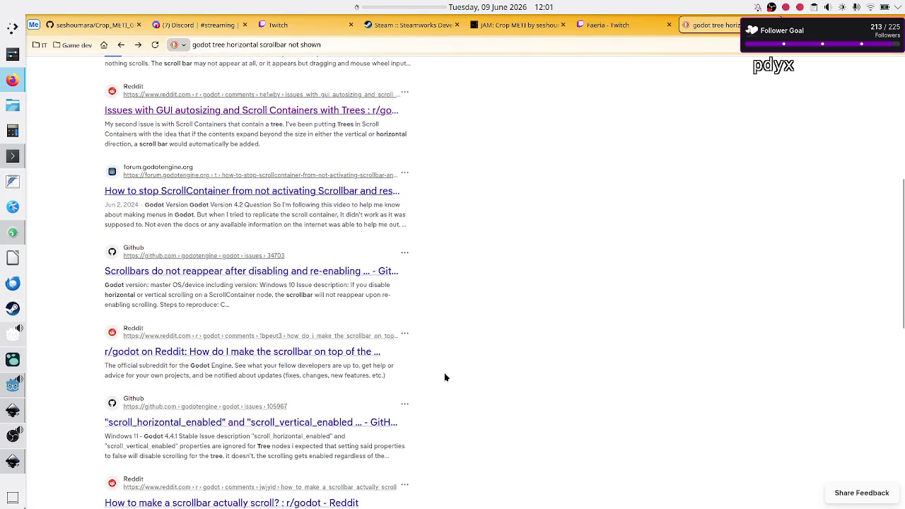
scroll(444, 376, "down", 1)
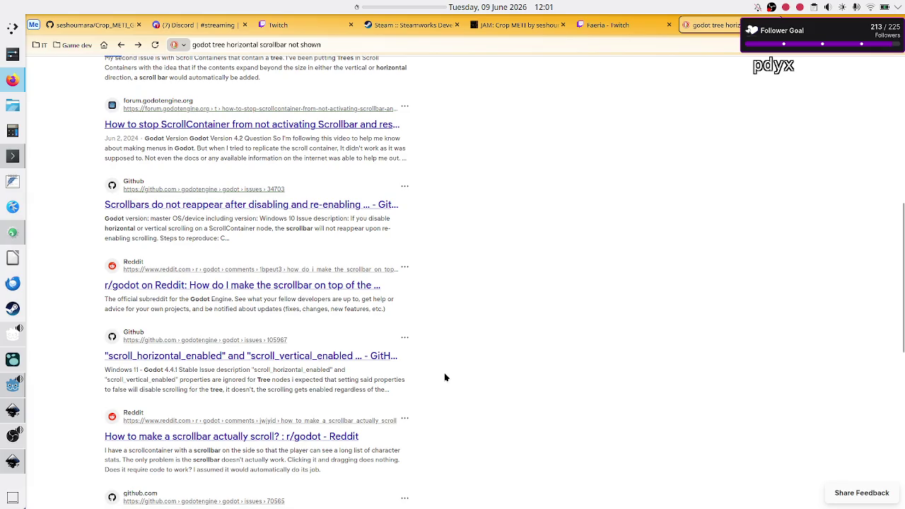
left_click(179, 360)
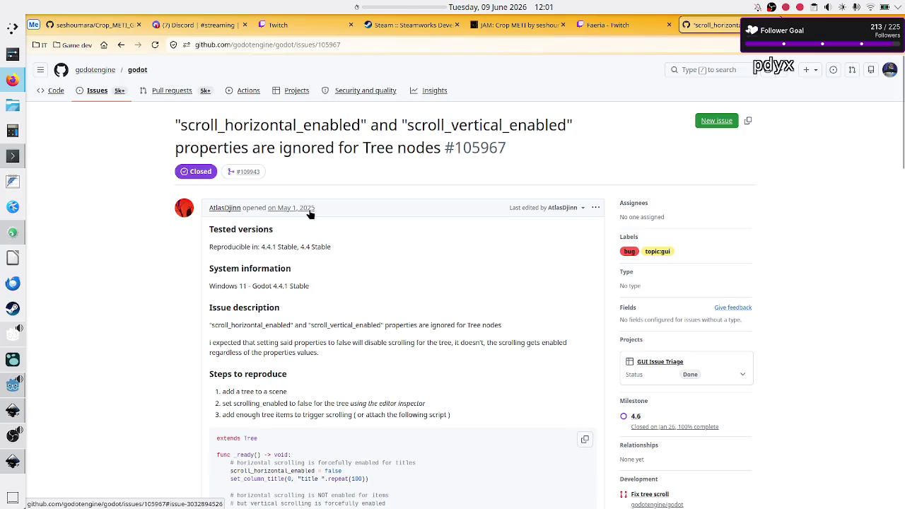
Step: Pick out scroll_horizontal_enabled, scroll_vertical_enabled and the Tree nodes wording in the issue #105967 title
scroll(306, 260, "down", 2)
scroll(306, 262, "up", 2)
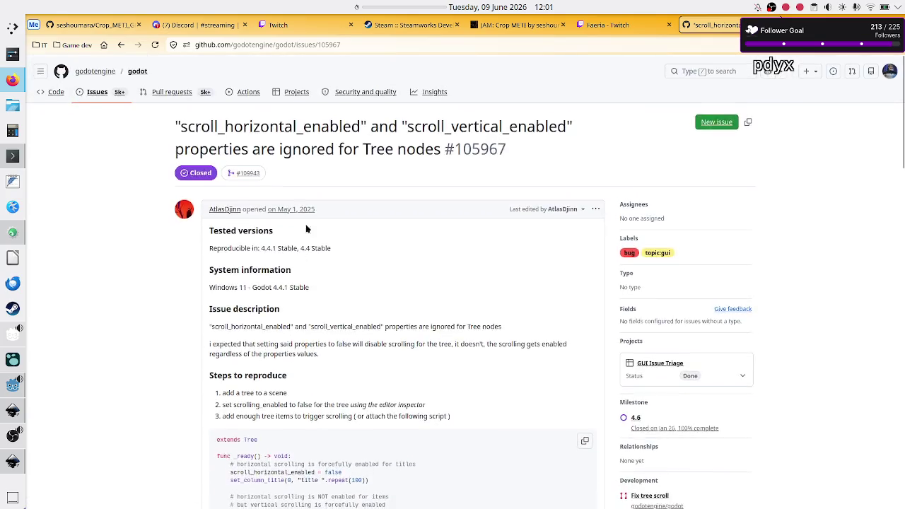
double_click(278, 130)
double_click(456, 129)
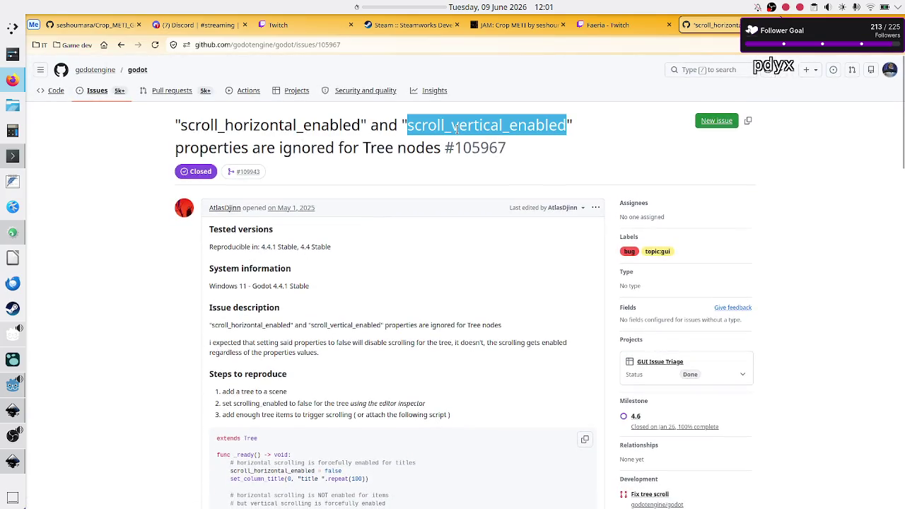
left_click_drag(345, 147, 434, 154)
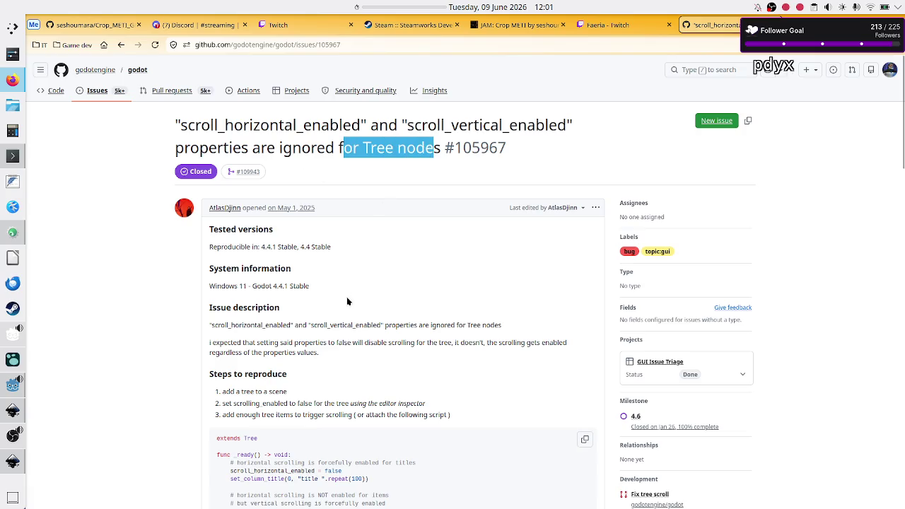
Step: Read down the comments to the fix PR, then return to the Godot editor
scroll(357, 344, "down", 3)
scroll(358, 347, "down", 3)
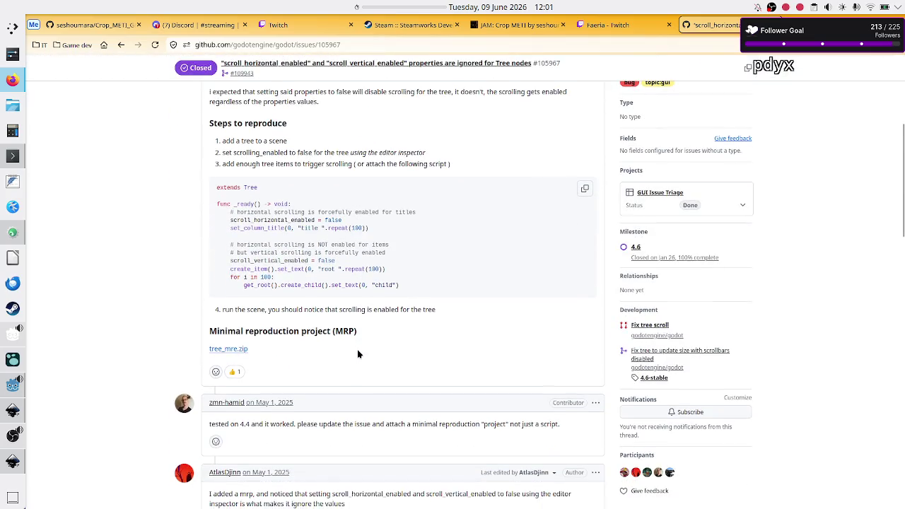
scroll(357, 350, "down", 3)
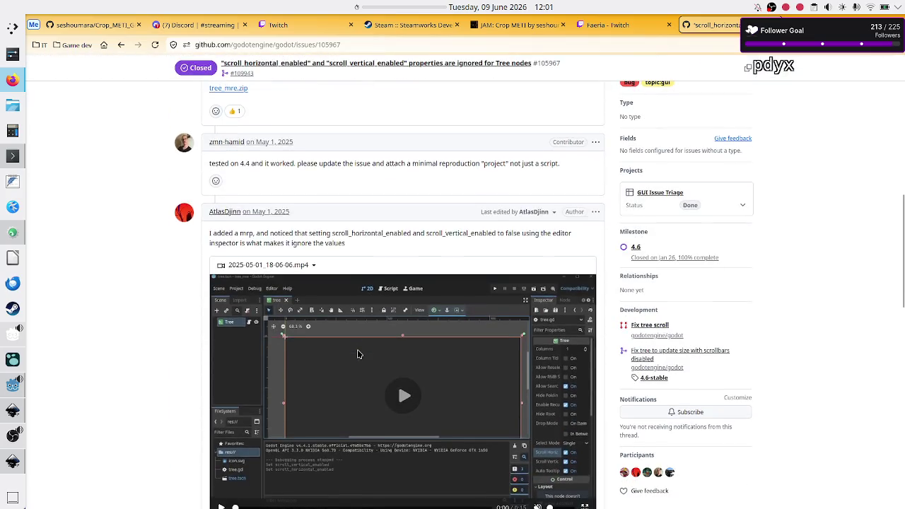
scroll(357, 350, "down", 2)
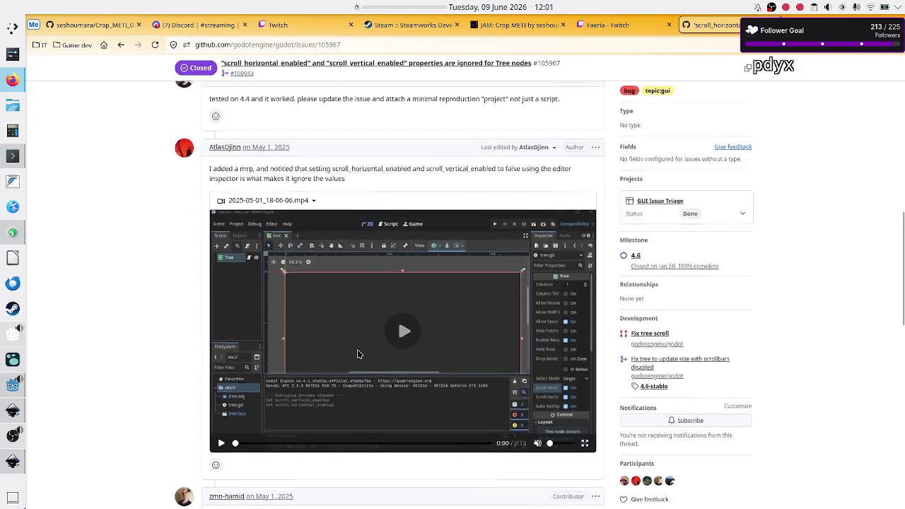
scroll(358, 354, "up", 1)
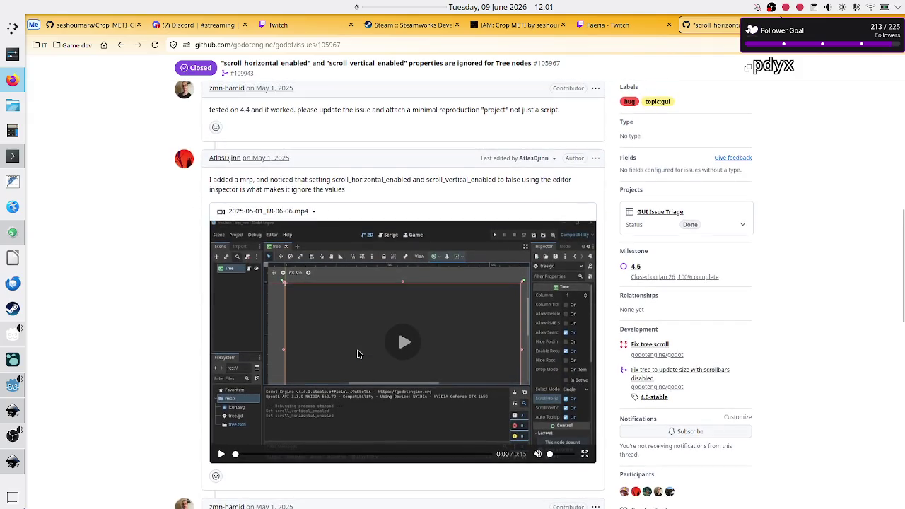
scroll(415, 379, "down", 5)
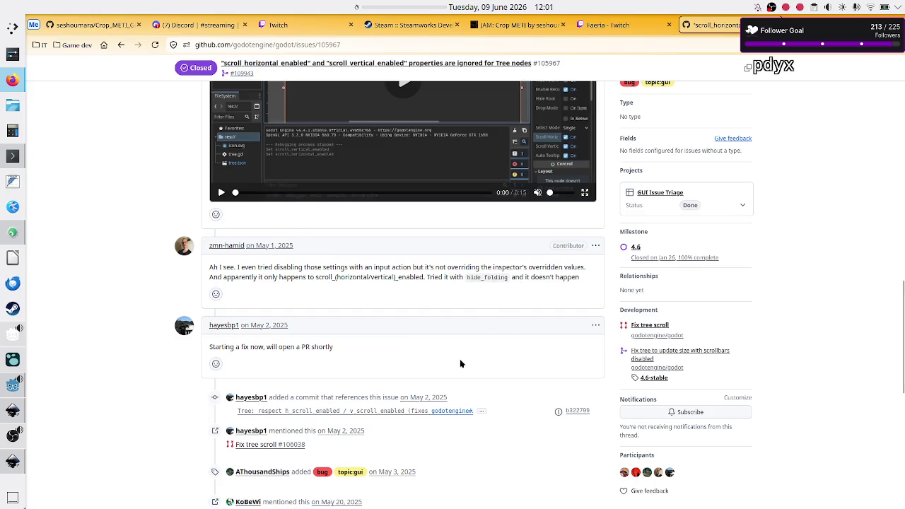
left_click_drag(253, 346, 348, 345)
scroll(413, 345, "down", 2)
scroll(413, 348, "up", 1)
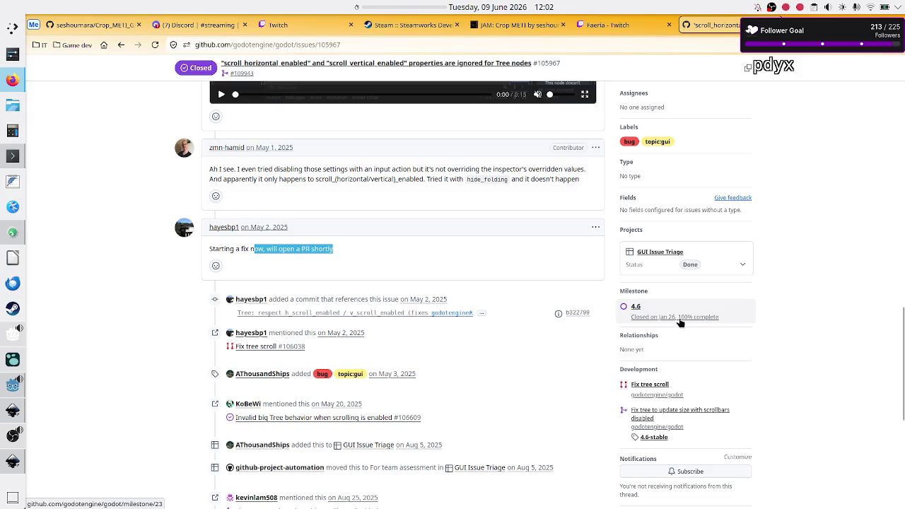
mouse_move(673, 323)
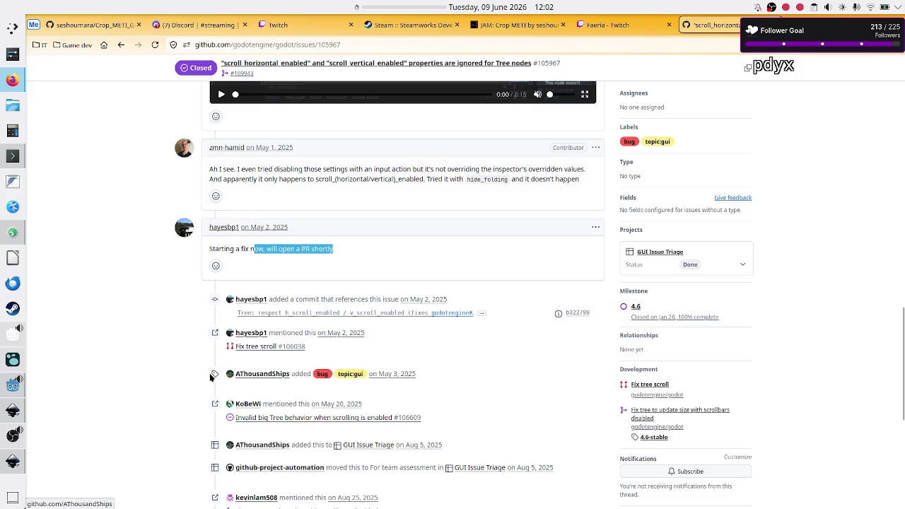
left_click(13, 385)
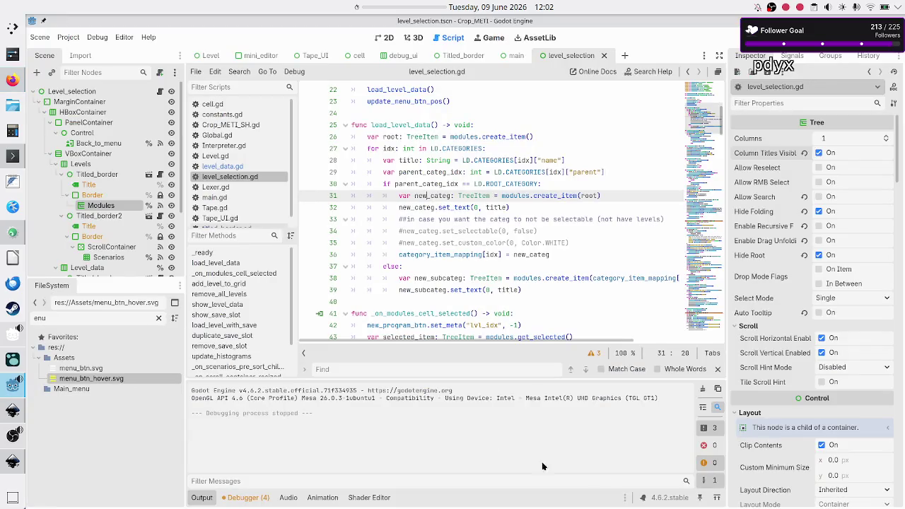
Step: Open Help > About Godot to check the installed version, v4.6.2.stable.official
left_click(662, 499)
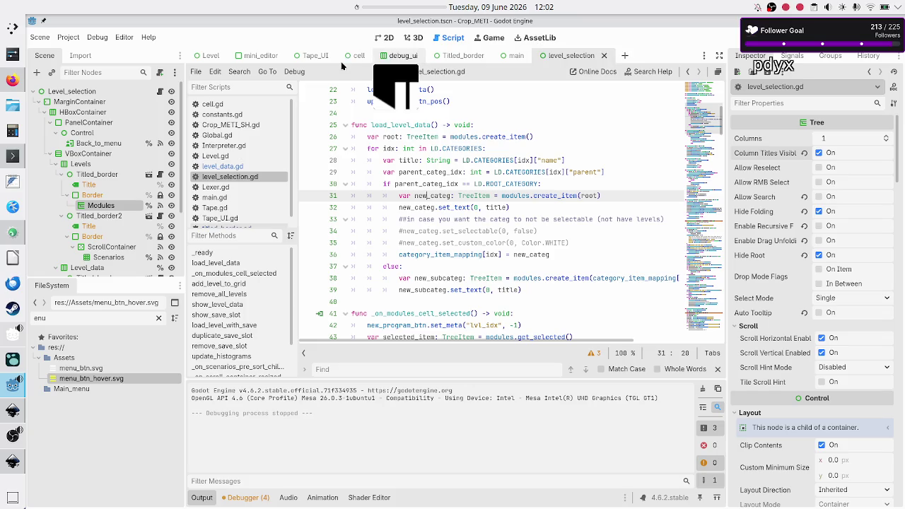
left_click(149, 39)
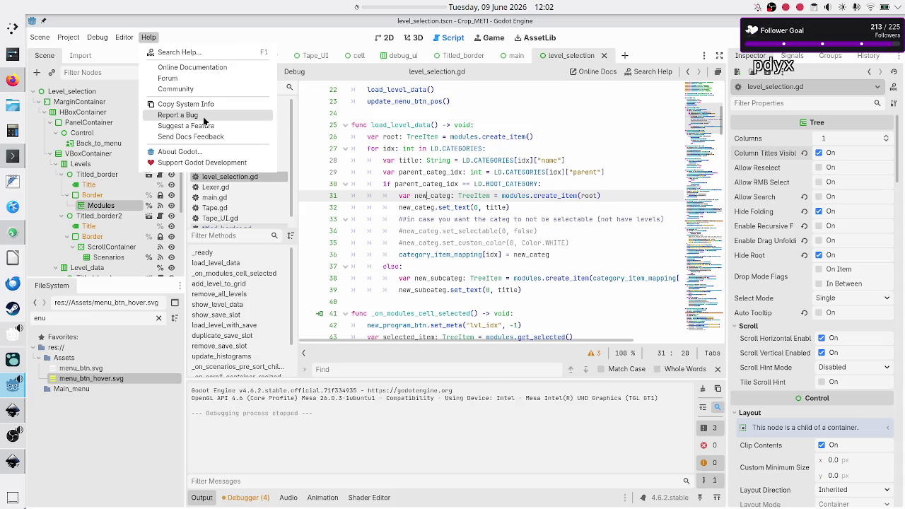
left_click(198, 151)
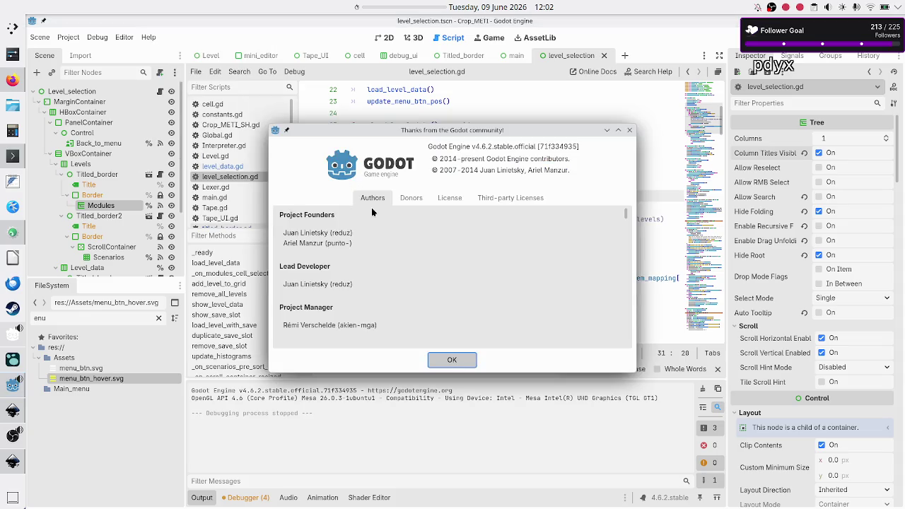
left_click(504, 146)
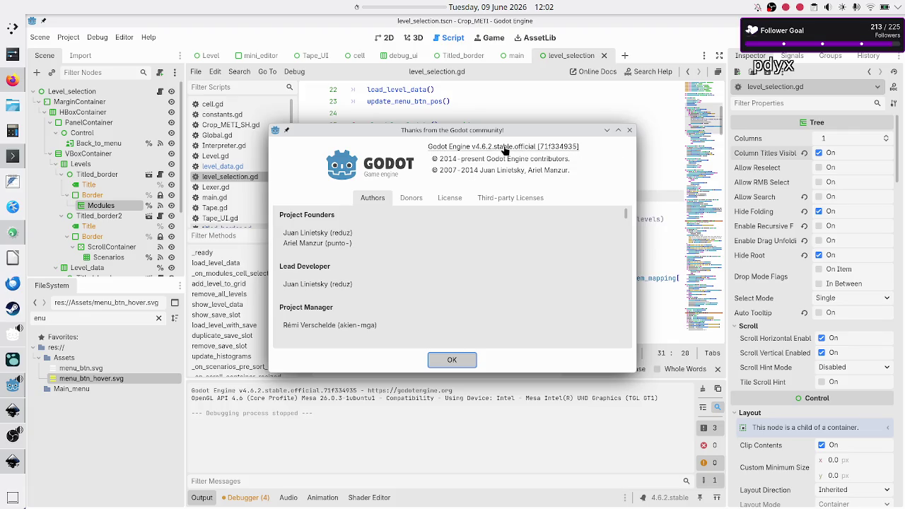